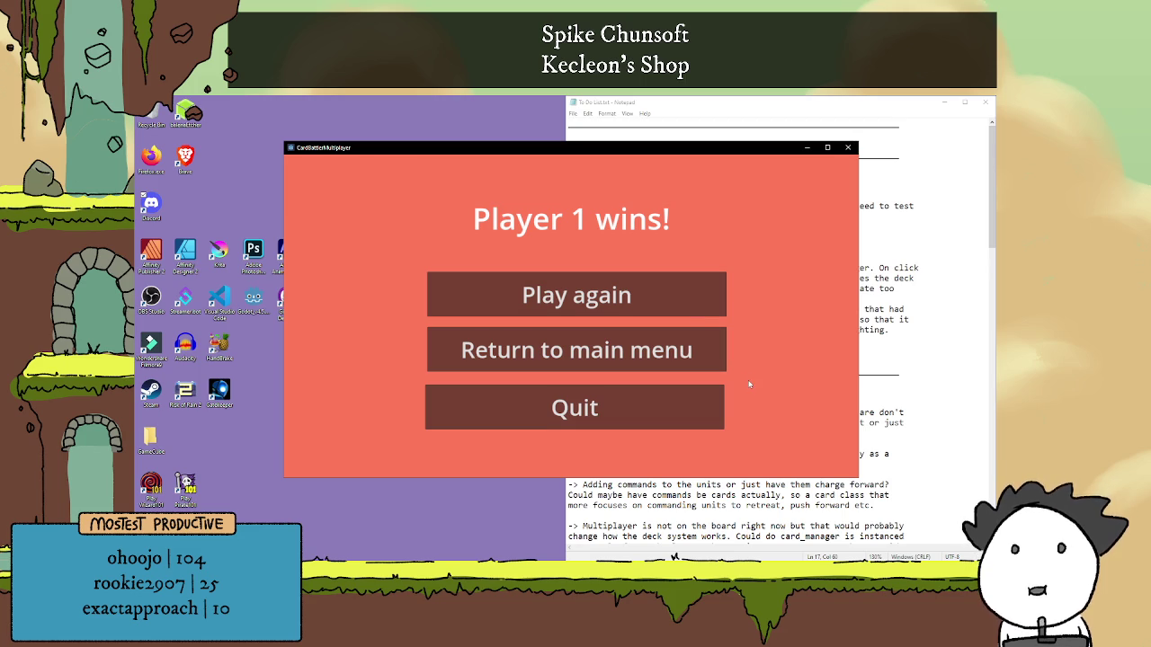
# Choose Play again on the Player 1 win screen to get back to the deck-selection lobby.
pyautogui.click(704, 306)
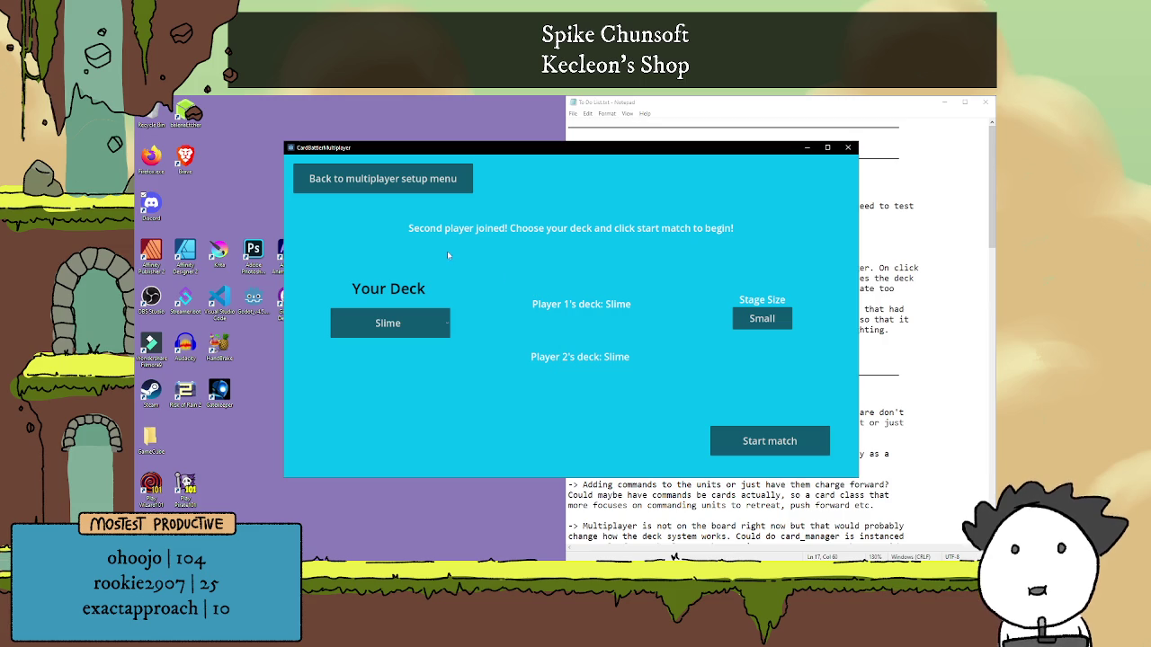
# Set the stage size to Big, keeping the Slime deck for now.
pyautogui.click(442, 320)
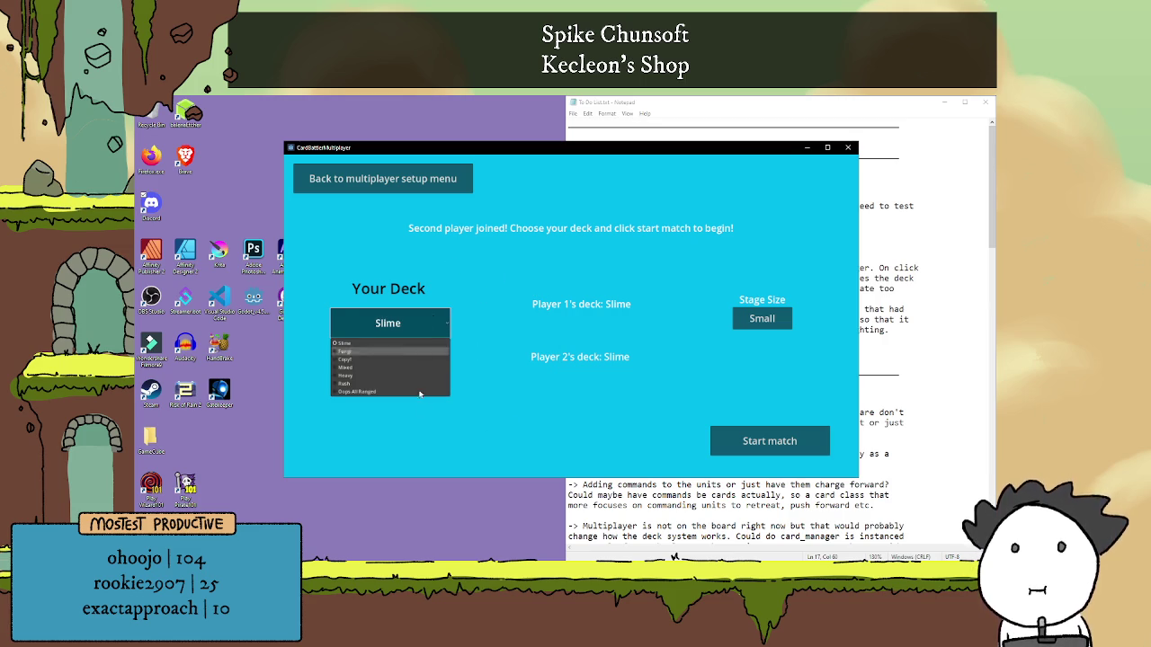
pyautogui.click(595, 366)
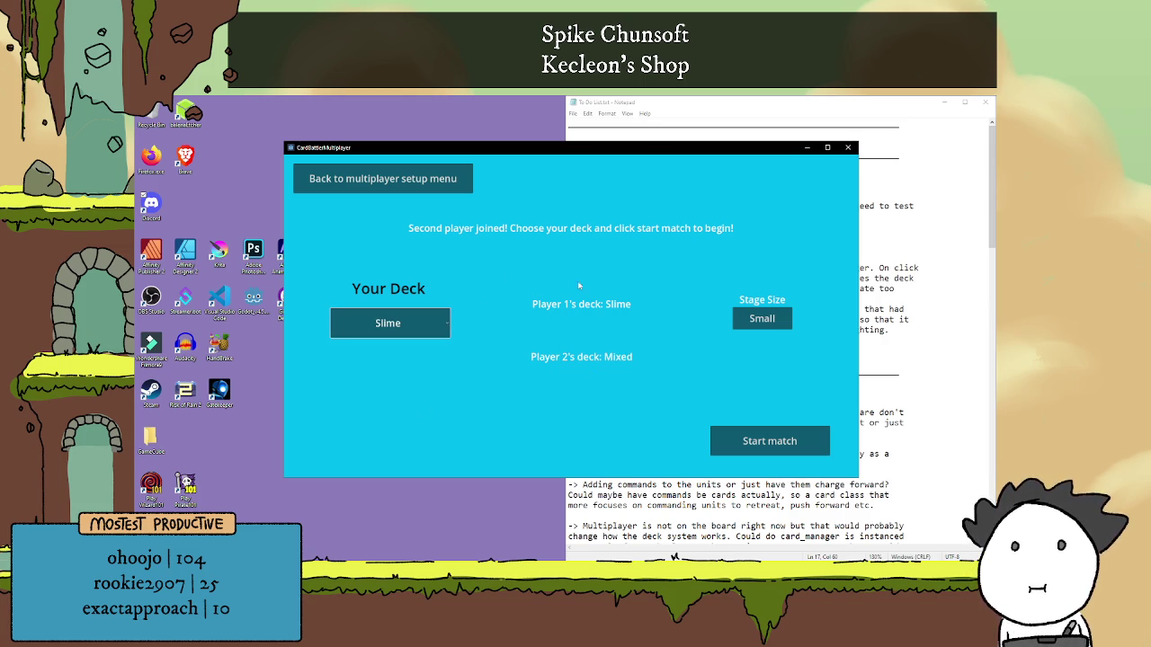
pyautogui.click(762, 319)
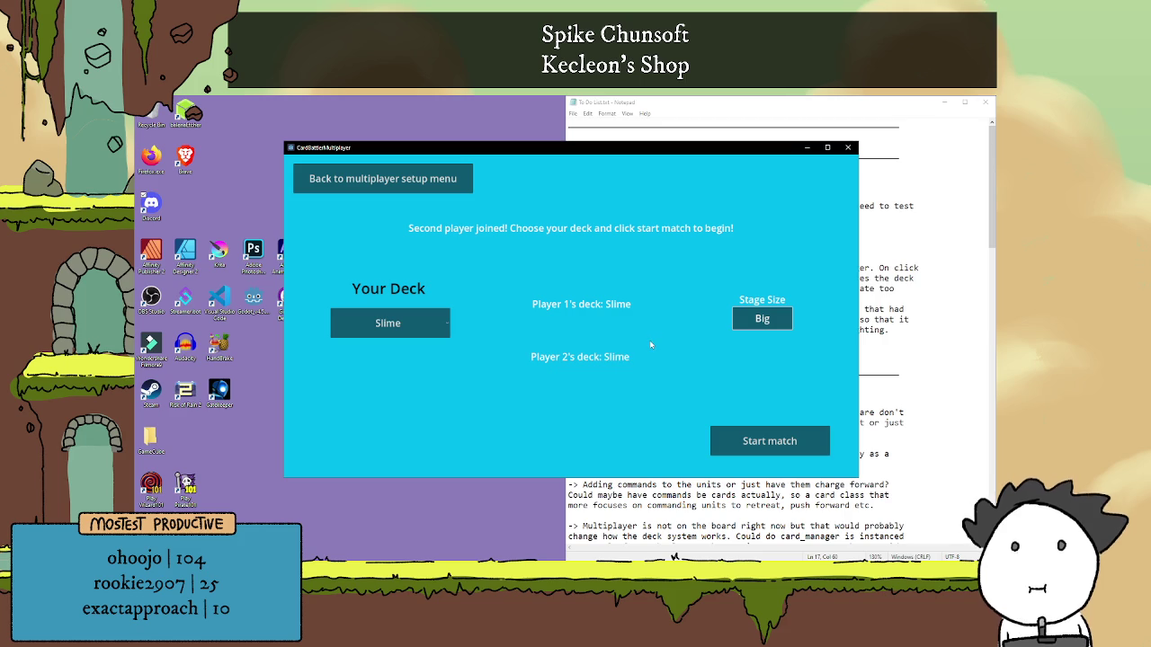
pyautogui.click(761, 318)
pyautogui.click(762, 318)
# Choose the Mixed deck for Player 1 and start the match.
pyautogui.click(408, 329)
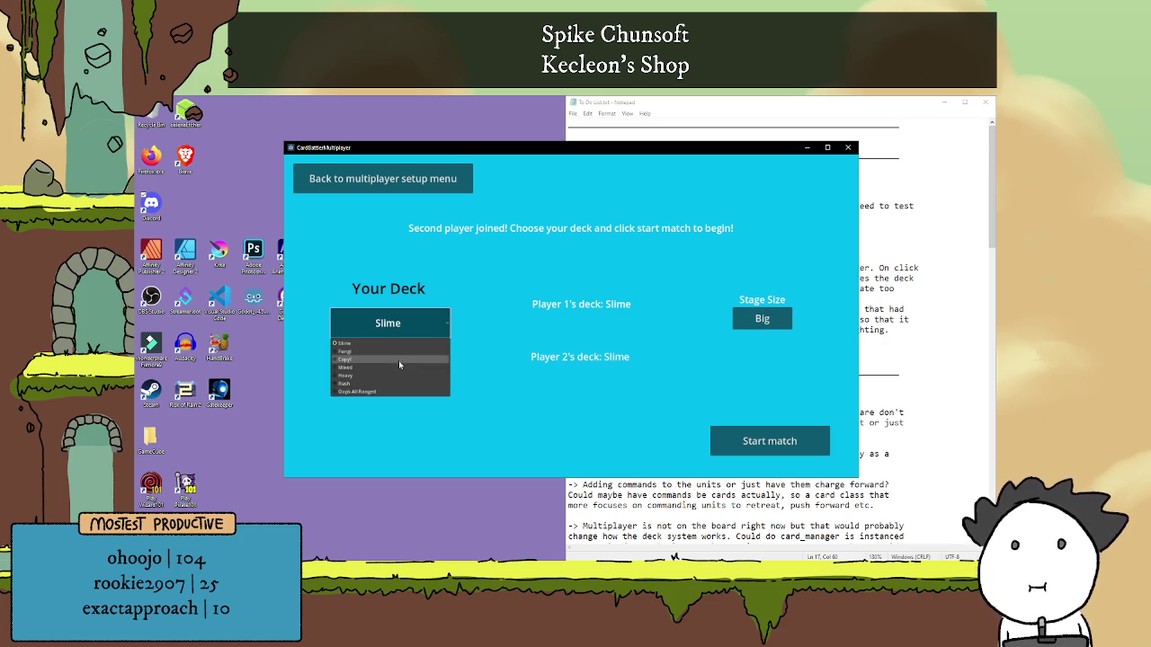
pyautogui.click(409, 367)
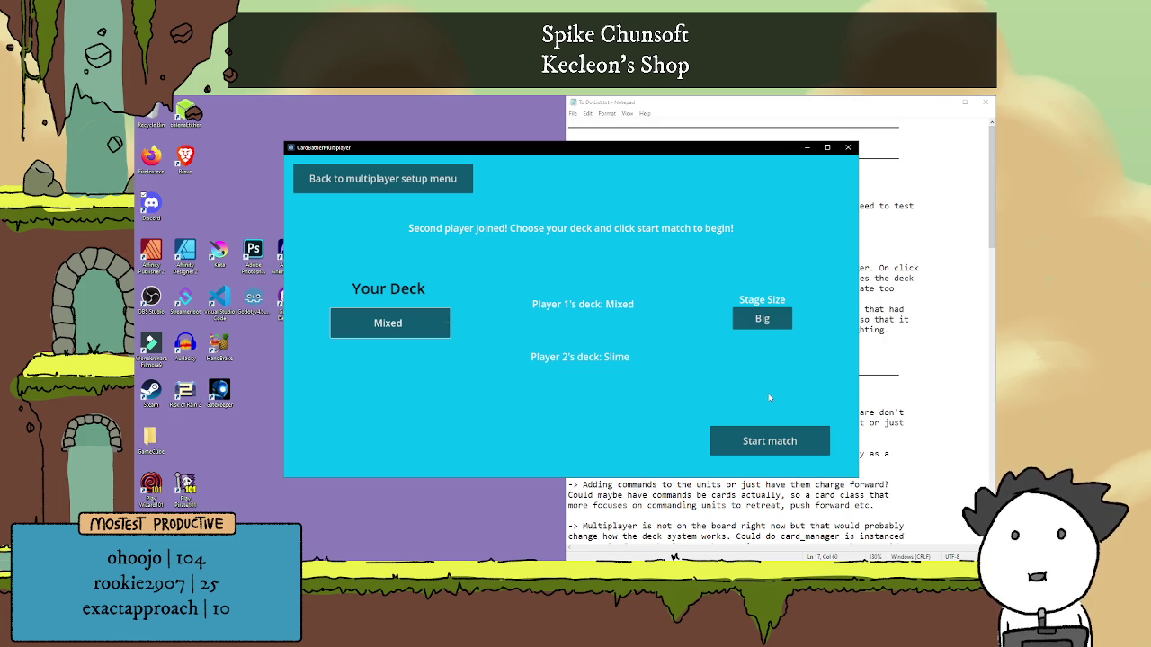
pyautogui.click(786, 438)
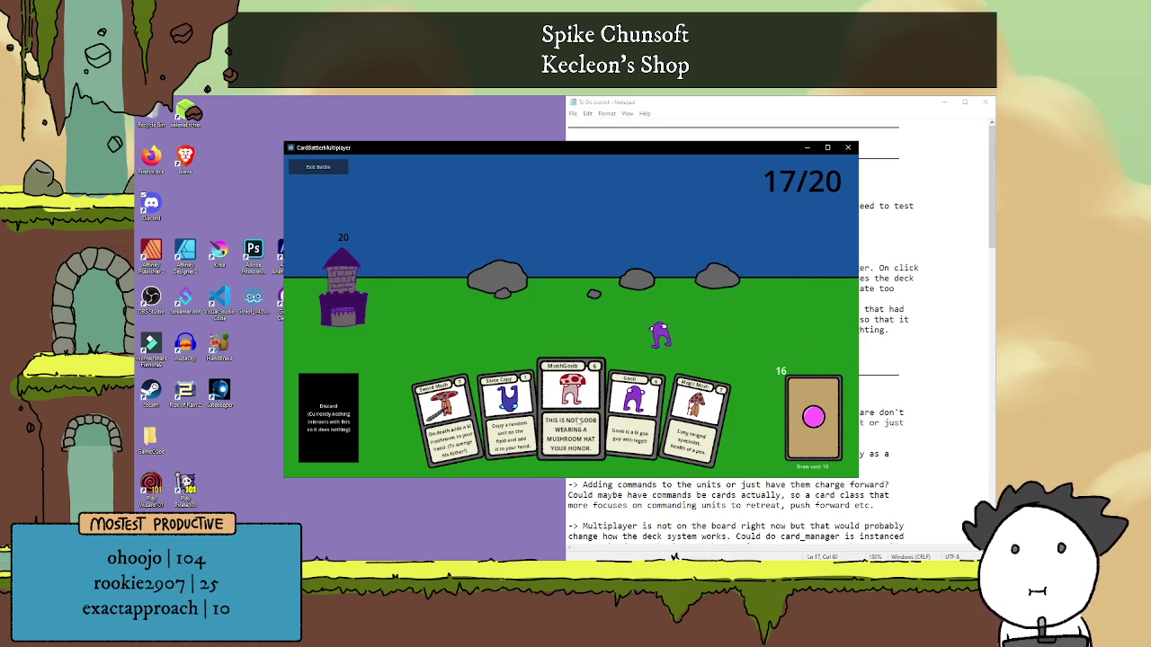
# Play MushGoob, Goob, Sword Mush, Slime Copy, Magic Mush, Slime and Lil Mush cards.
pyautogui.click(542, 411)
pyautogui.click(602, 412)
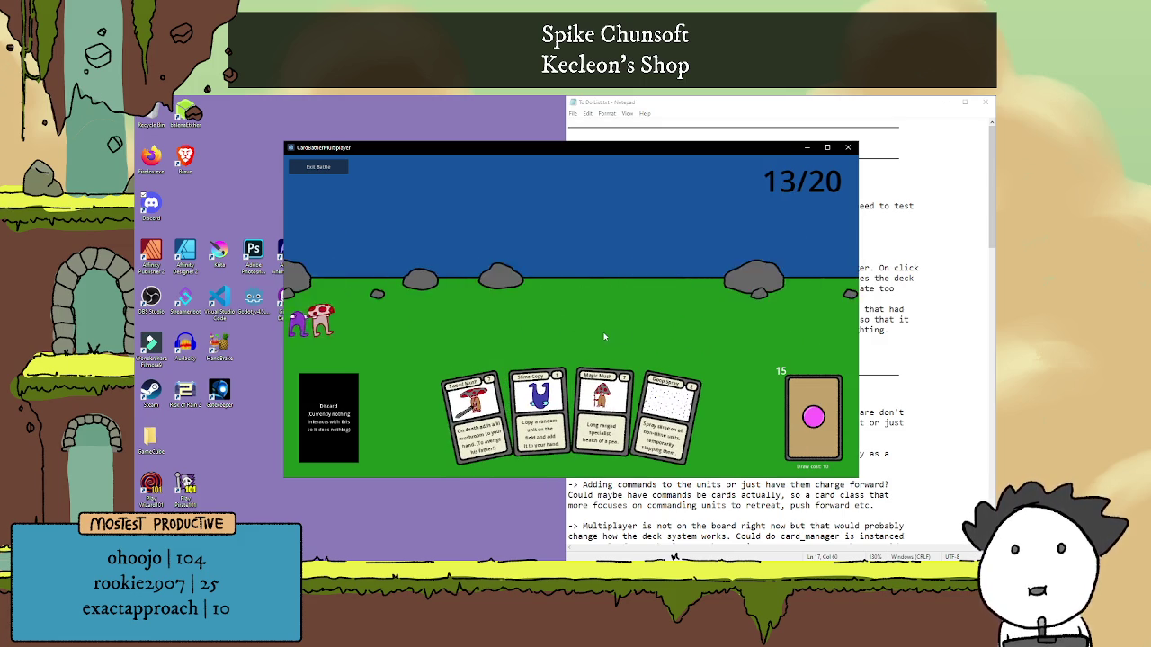
pyautogui.click(470, 413)
pyautogui.click(506, 411)
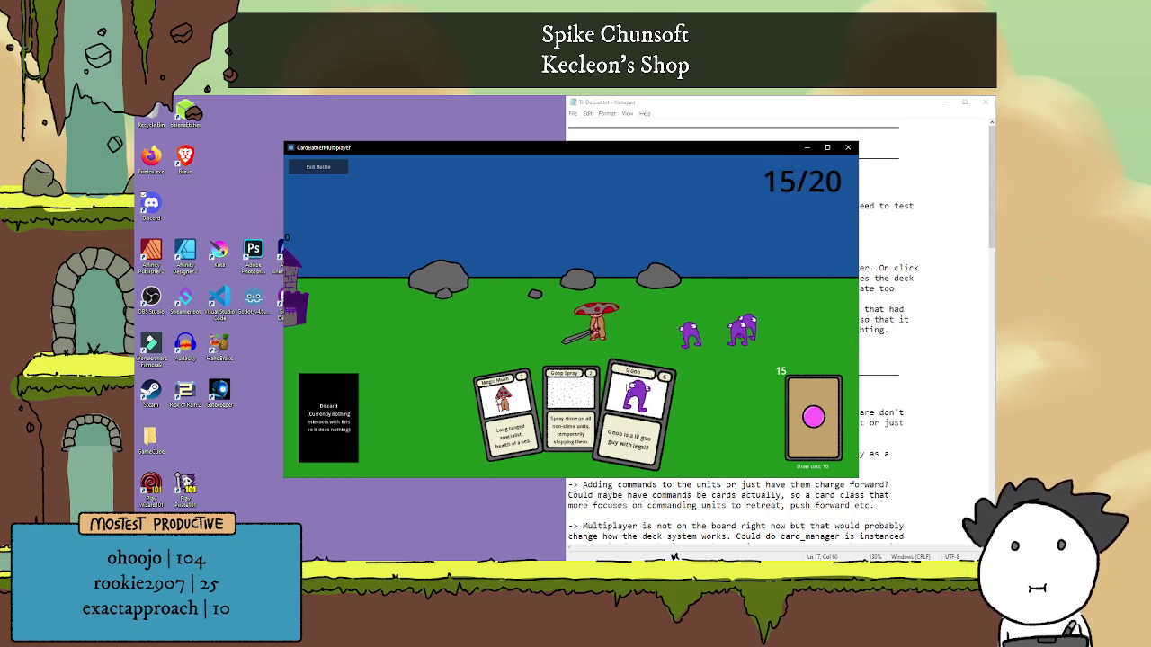
pyautogui.click(615, 382)
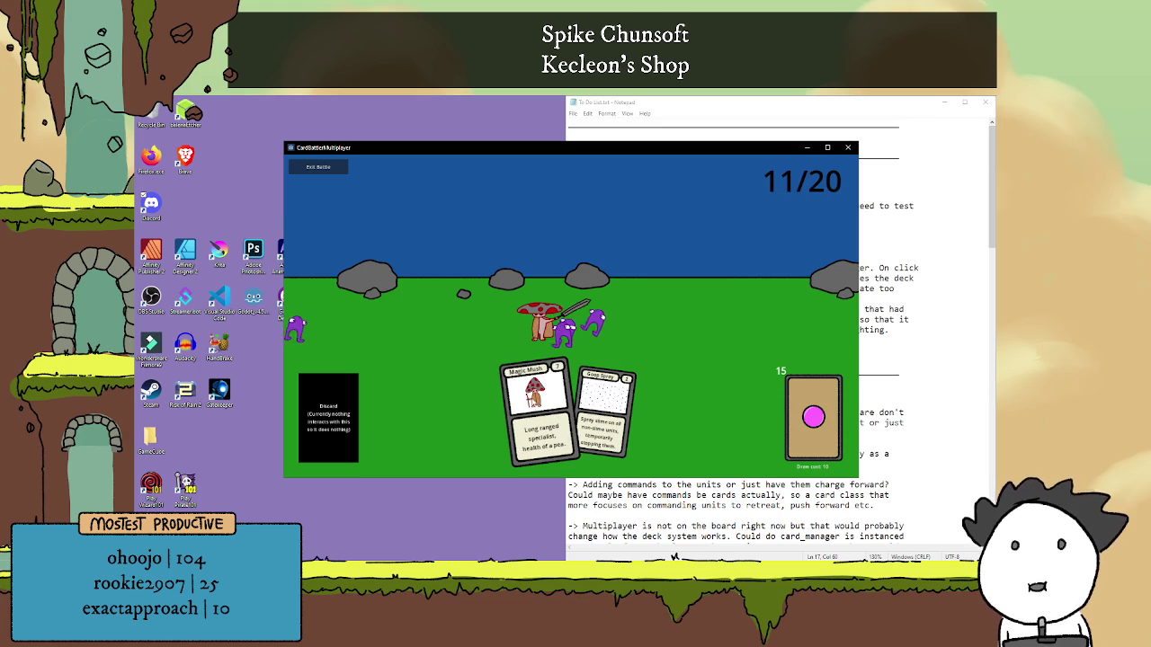
pyautogui.click(520, 400)
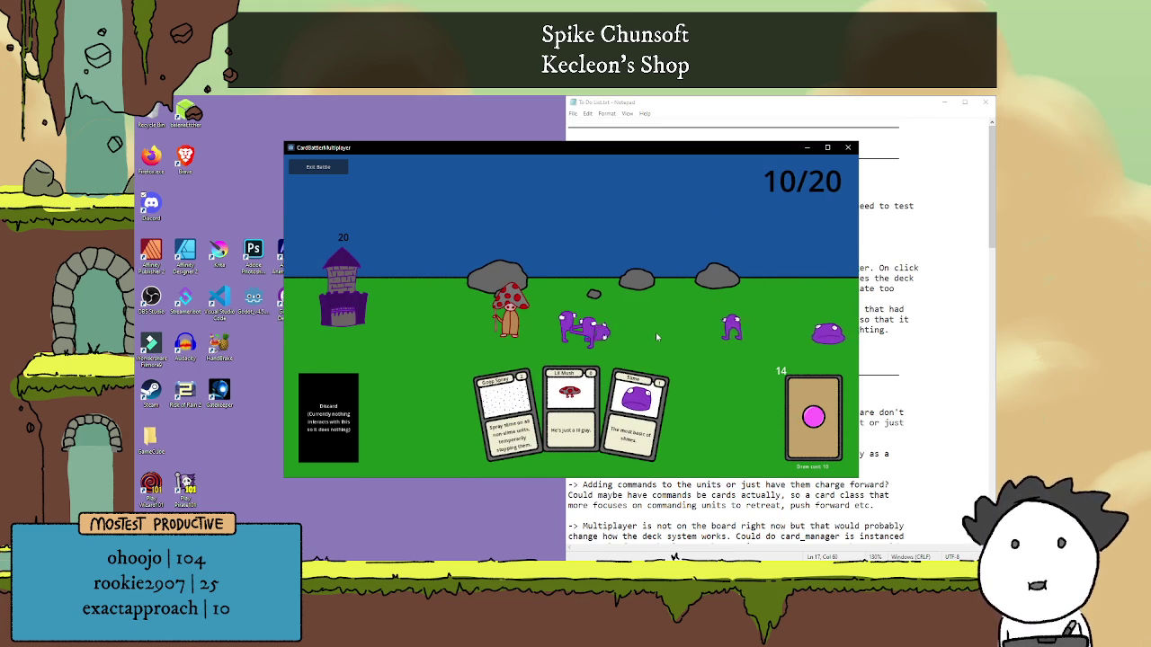
pyautogui.click(623, 412)
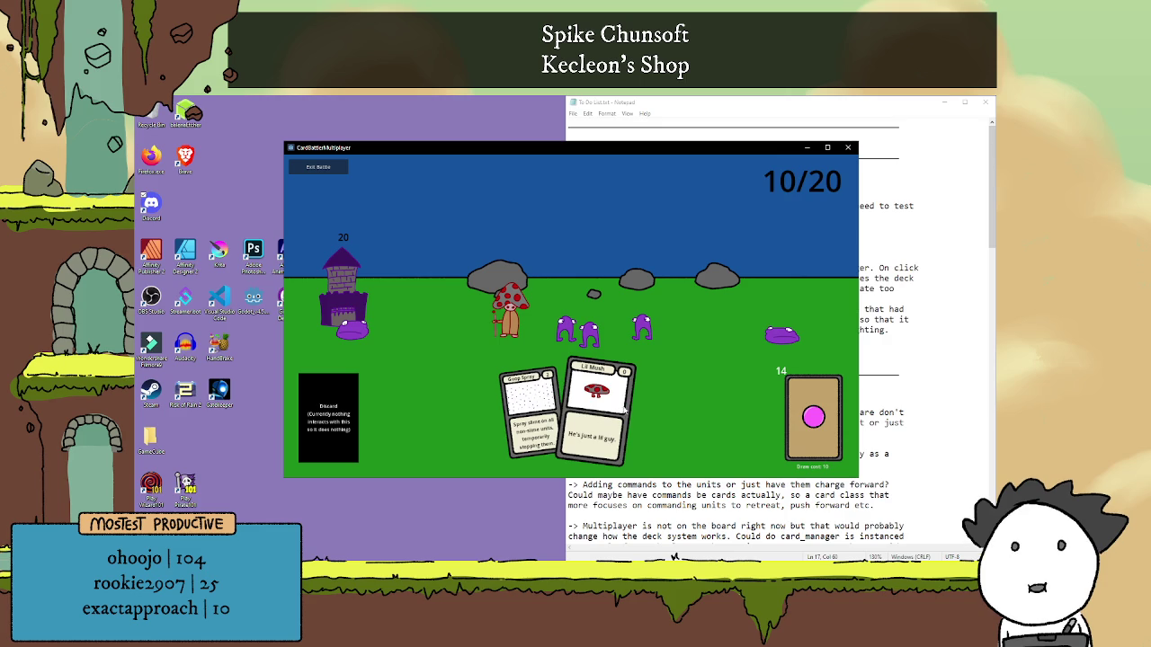
pyautogui.click(624, 406)
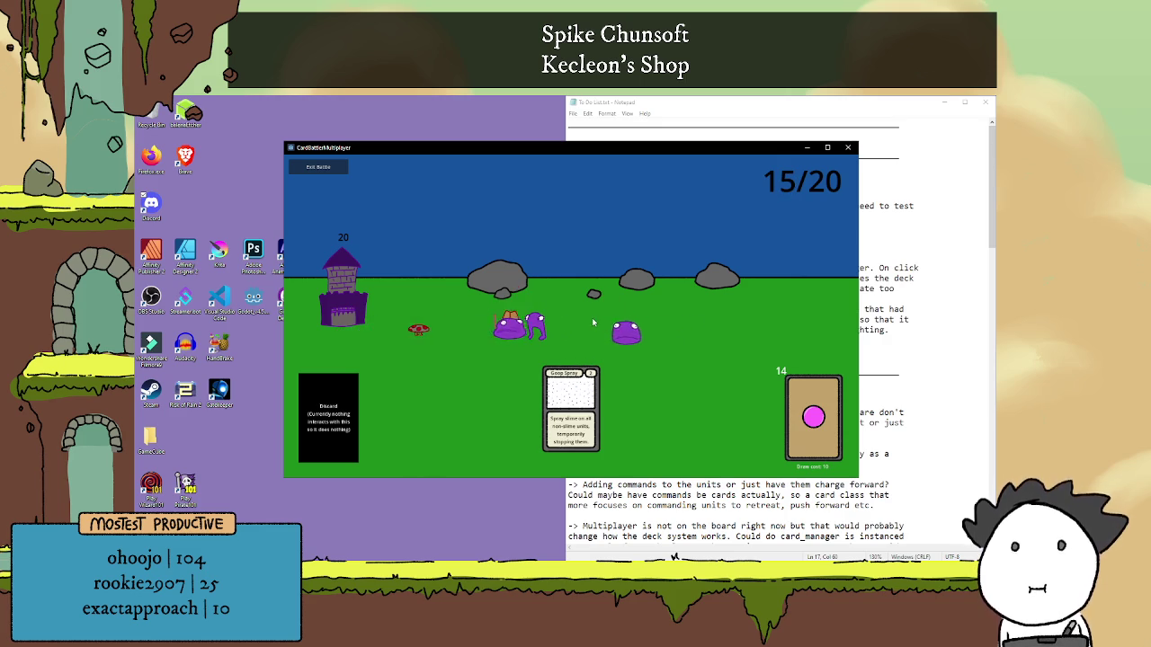
# Draw cards, then play a mushroom, Shield Slime, Spore Tower and Sword Mush.
pyautogui.click(827, 426)
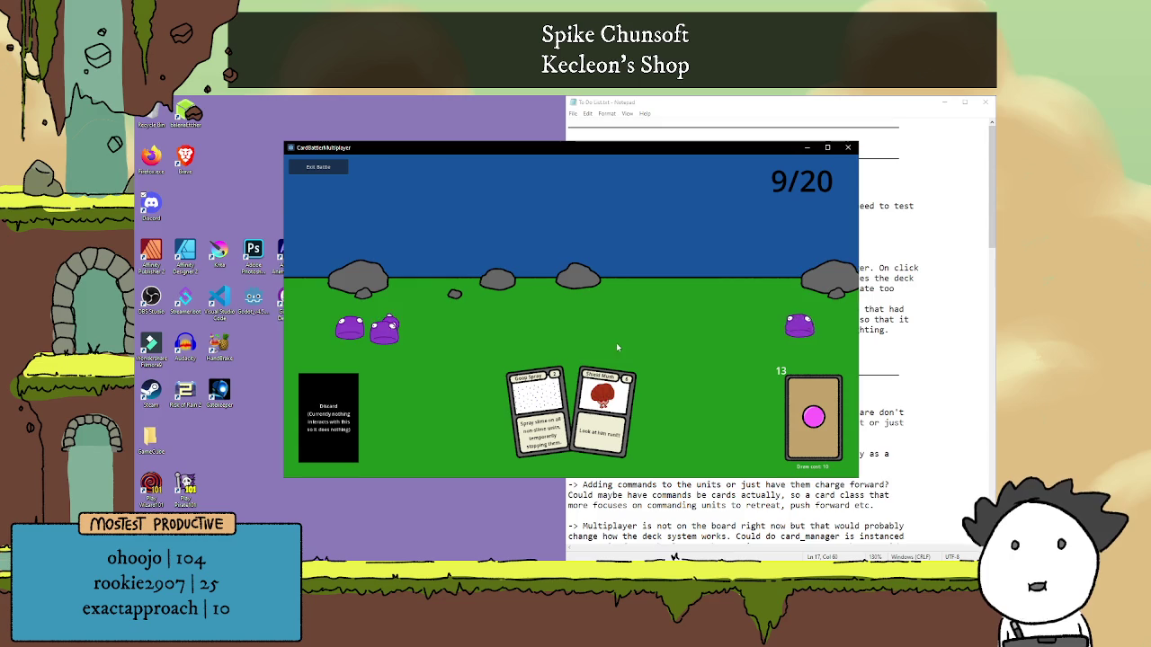
pyautogui.click(603, 400)
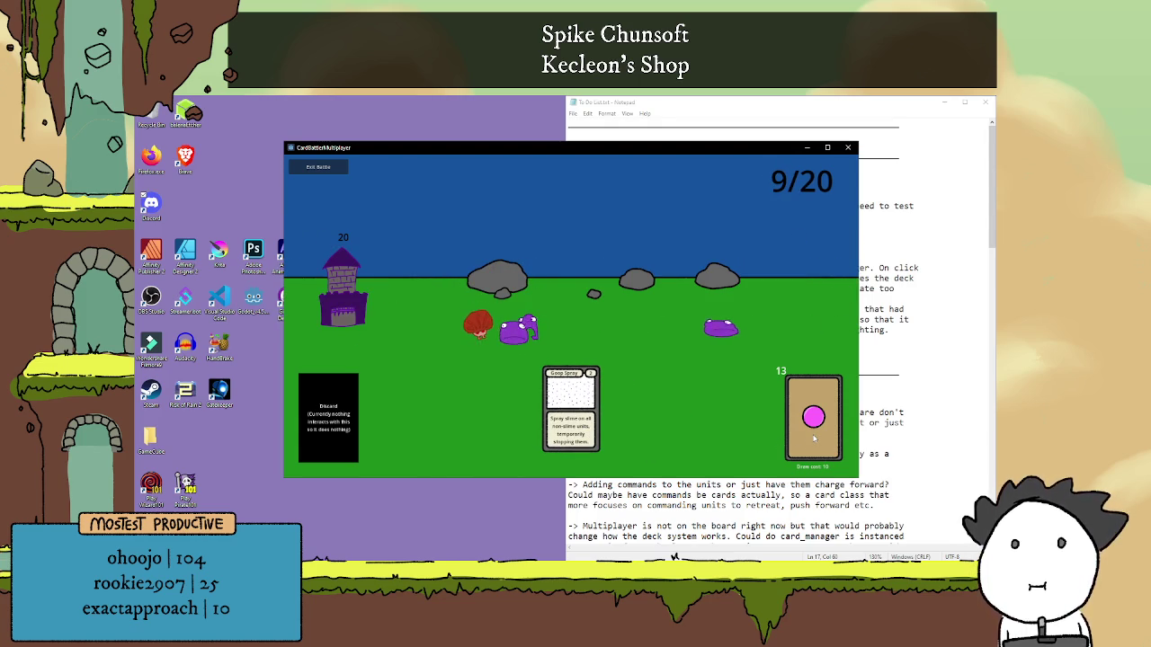
pyautogui.click(610, 407)
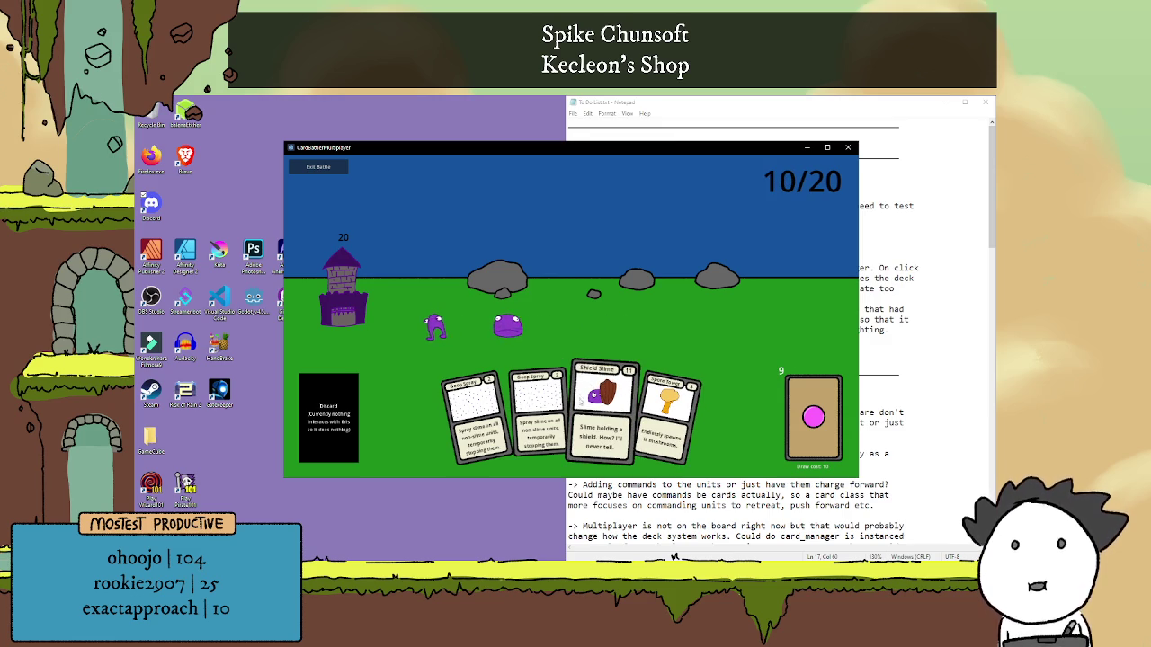
pyautogui.click(605, 405)
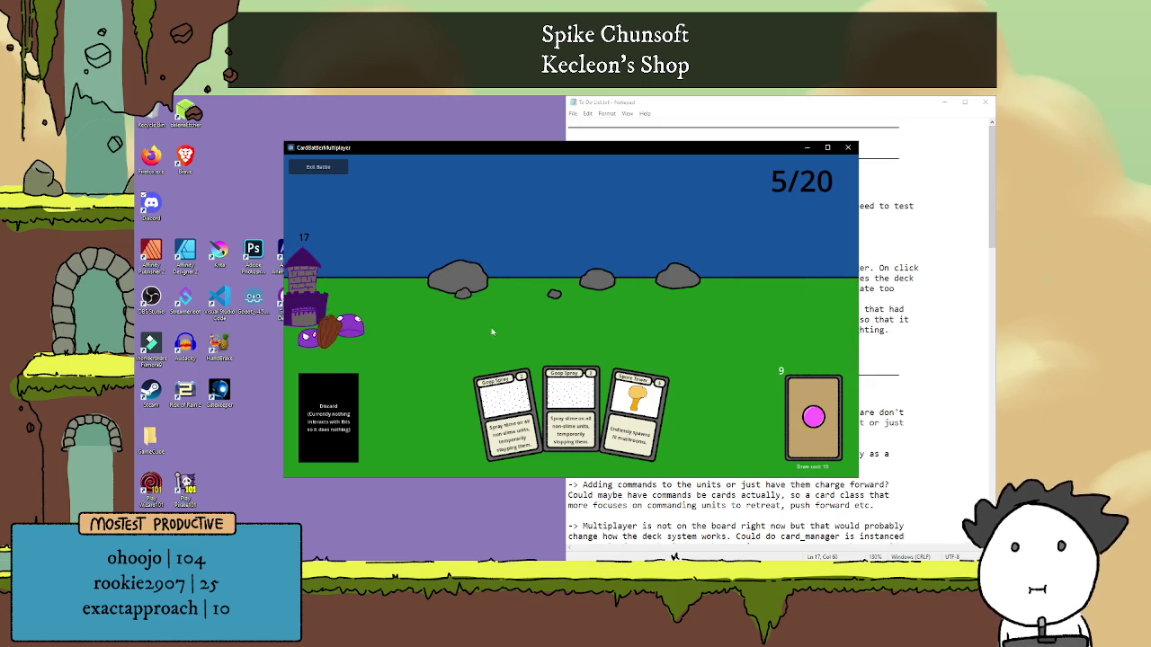
pyautogui.click(642, 405)
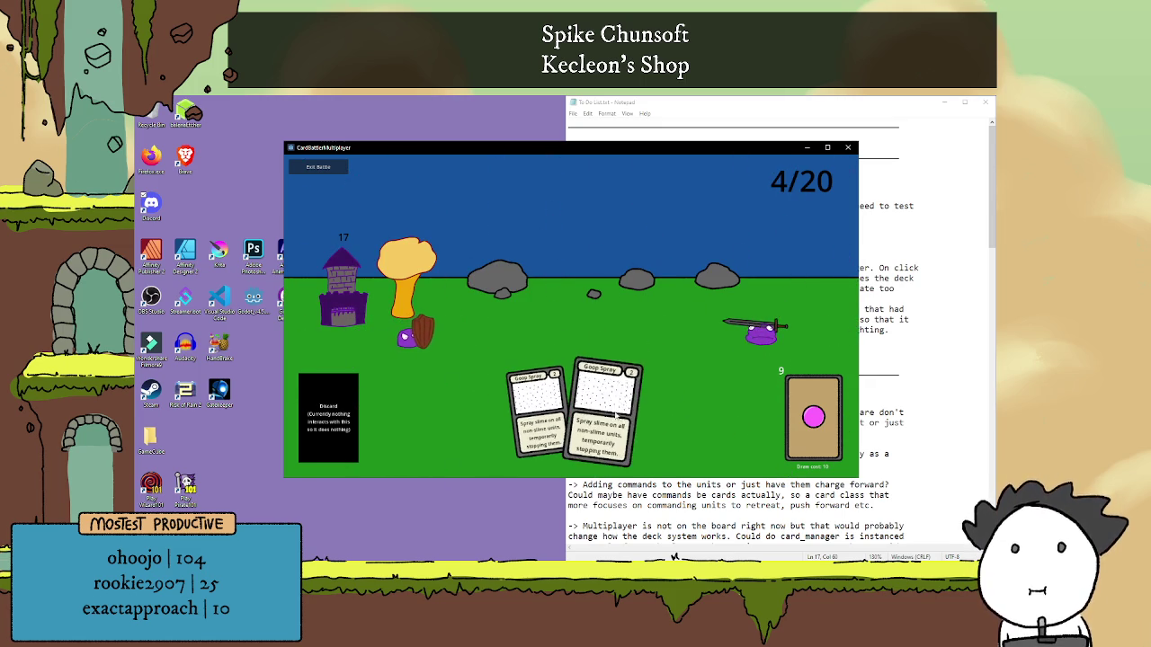
pyautogui.moveTo(794, 345)
pyautogui.mouseDown()
pyautogui.moveTo(572, 315)
pyautogui.moveTo(684, 345)
pyautogui.mouseUp()
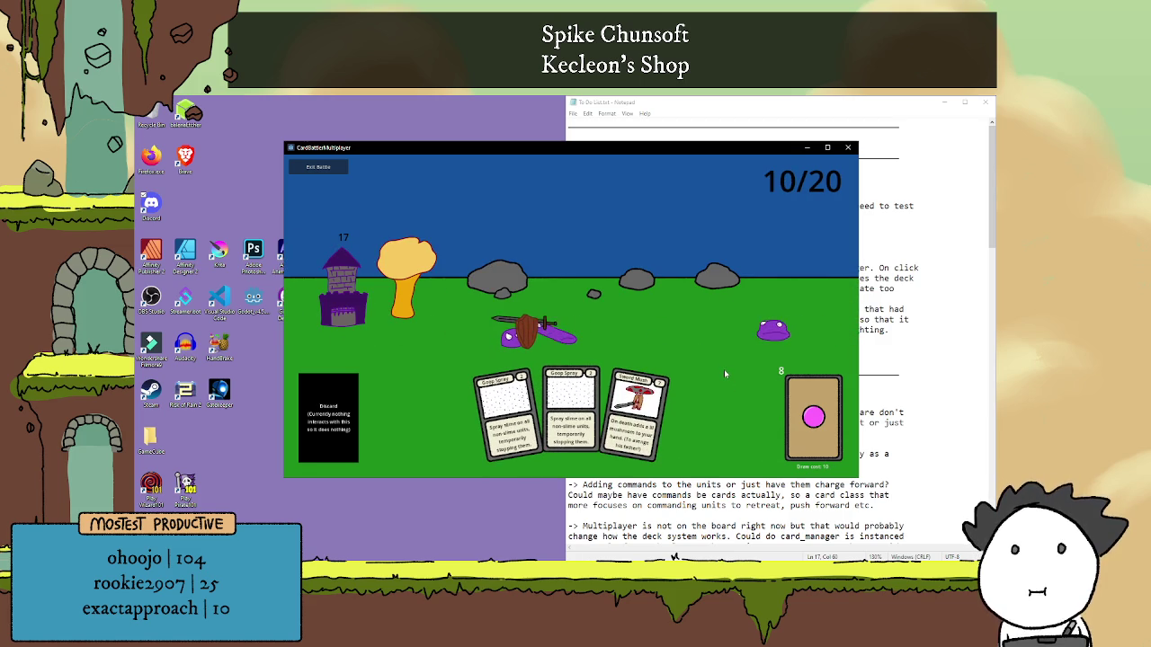
pyautogui.click(638, 437)
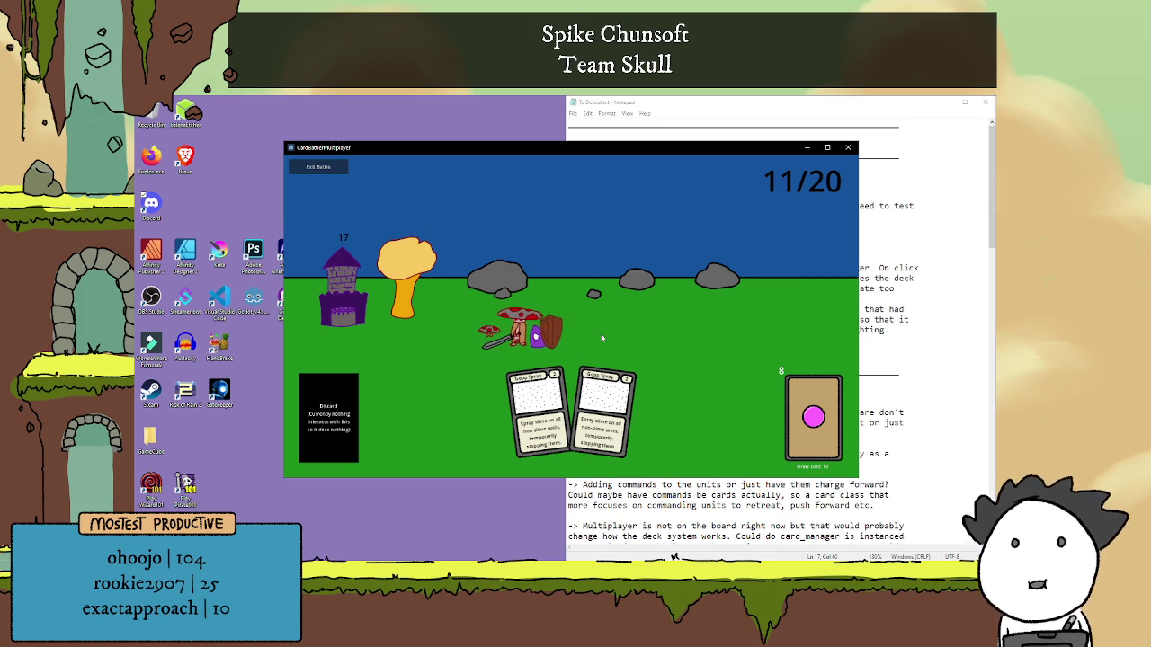
# Play both Goop Spray cards, draw a card, and play Big Mush.
pyautogui.press('Right')
pyautogui.press('Left')
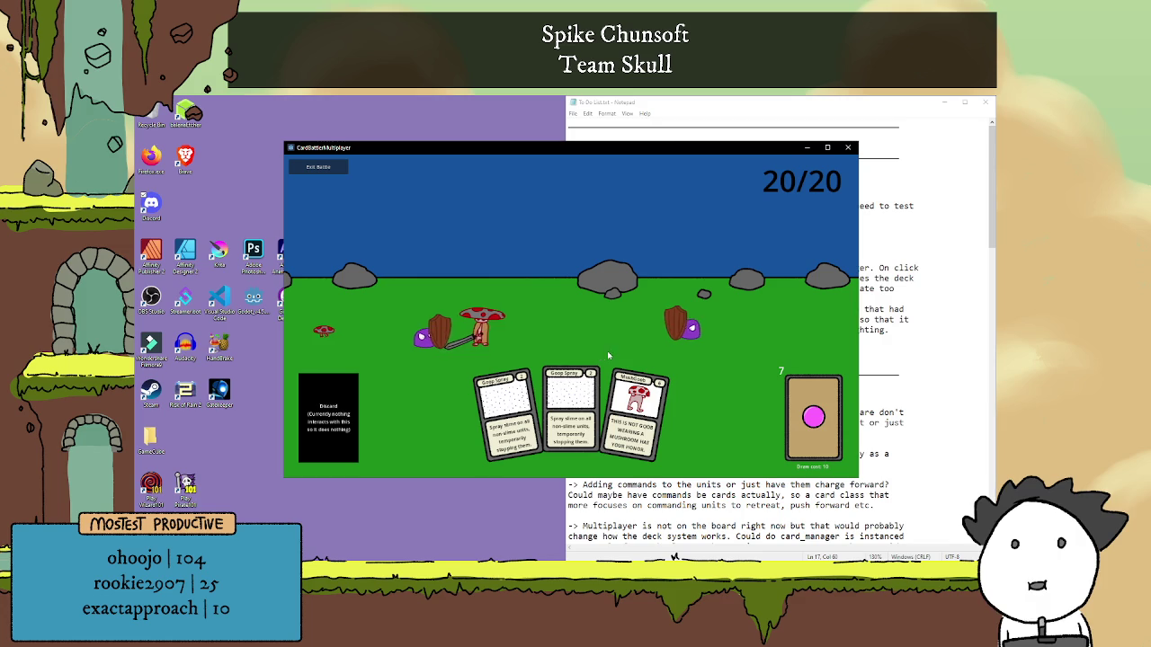
pyautogui.click(571, 404)
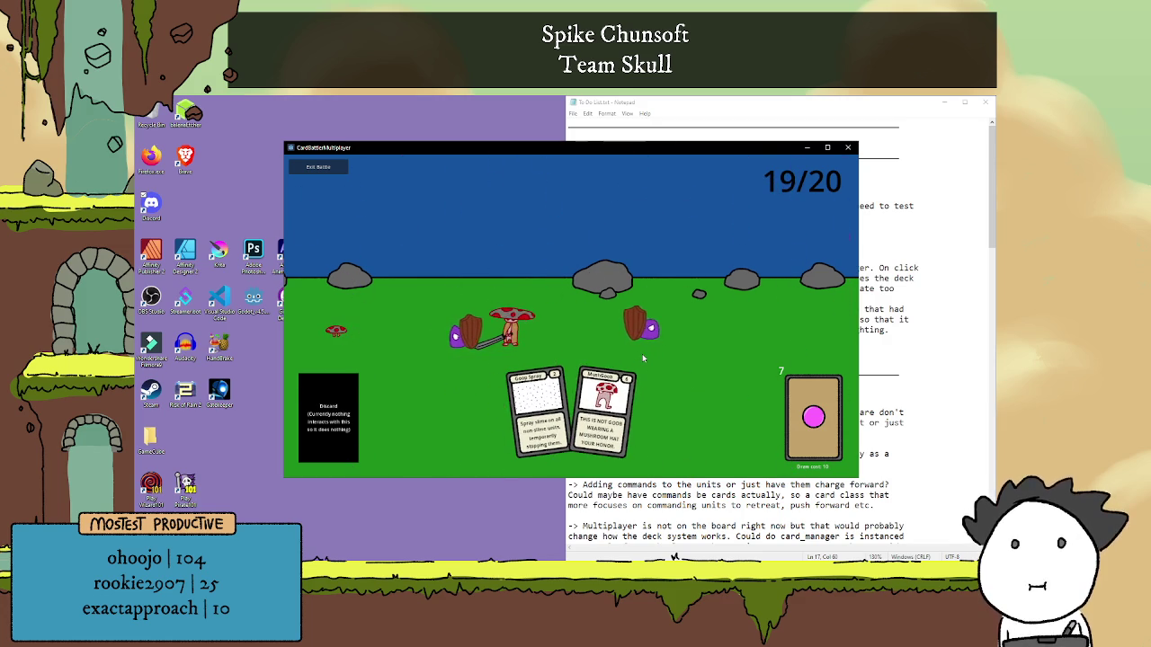
pyautogui.click(538, 409)
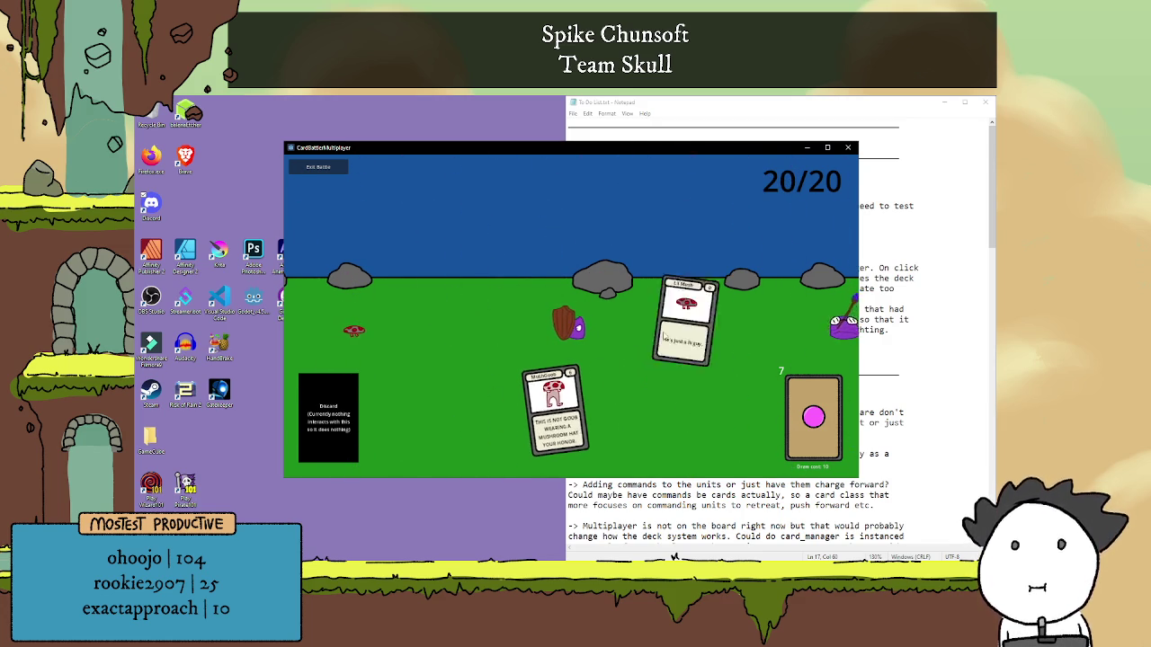
pyautogui.click(802, 426)
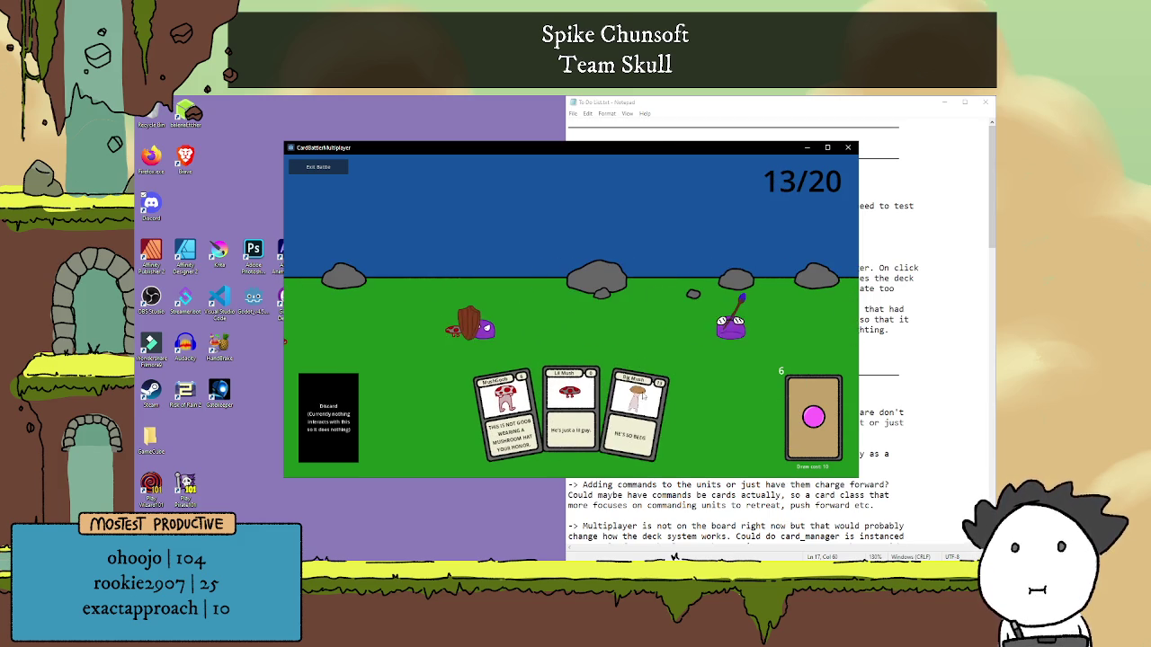
pyautogui.click(637, 409)
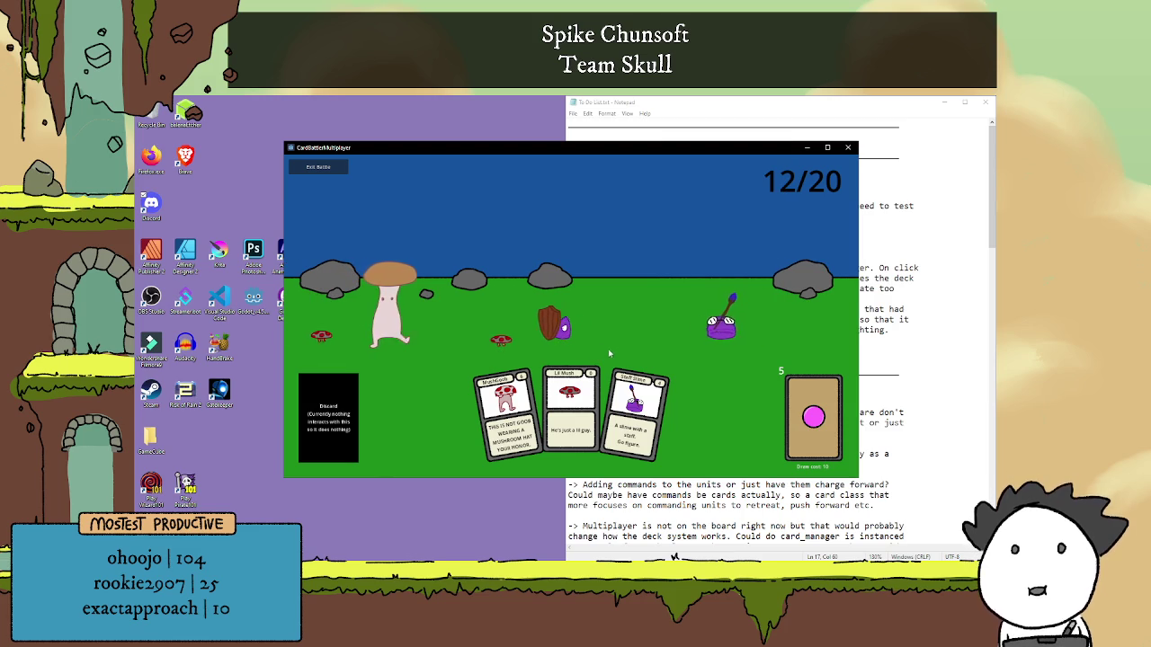
# Draw a card and play MushGoob, Slime, Lil Mush, Sword Slime and Staff Slime.
pyautogui.click(803, 414)
pyautogui.click(470, 416)
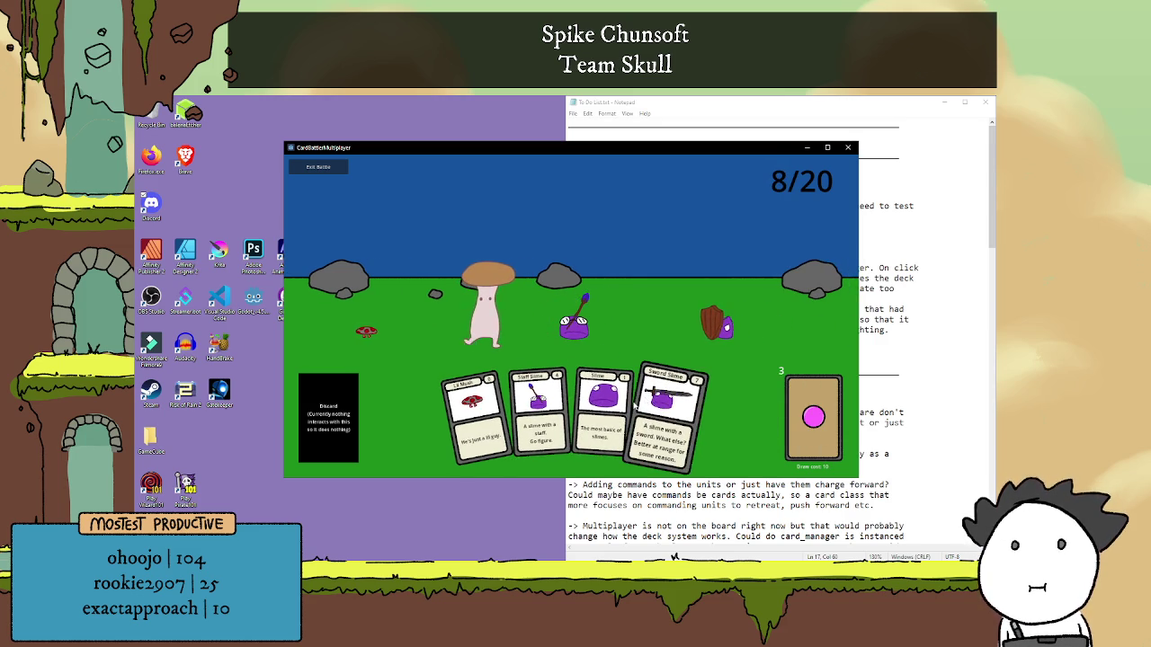
pyautogui.moveTo(603, 409); pyautogui.dragTo(613, 334)
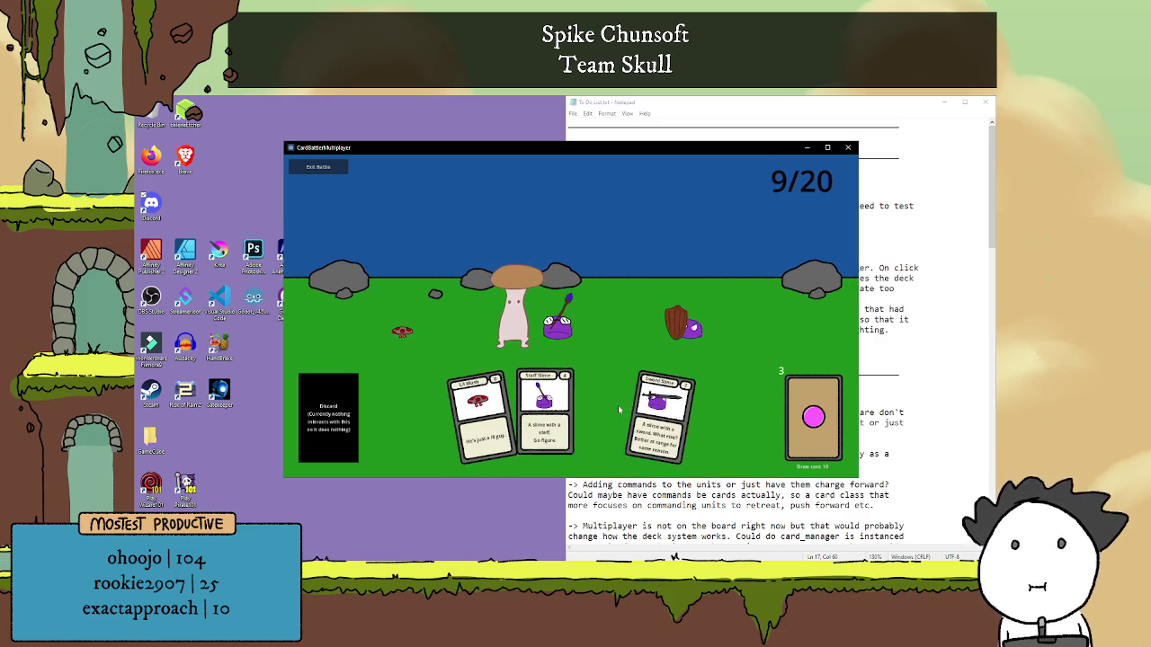
pyautogui.moveTo(504, 409); pyautogui.dragTo(527, 329)
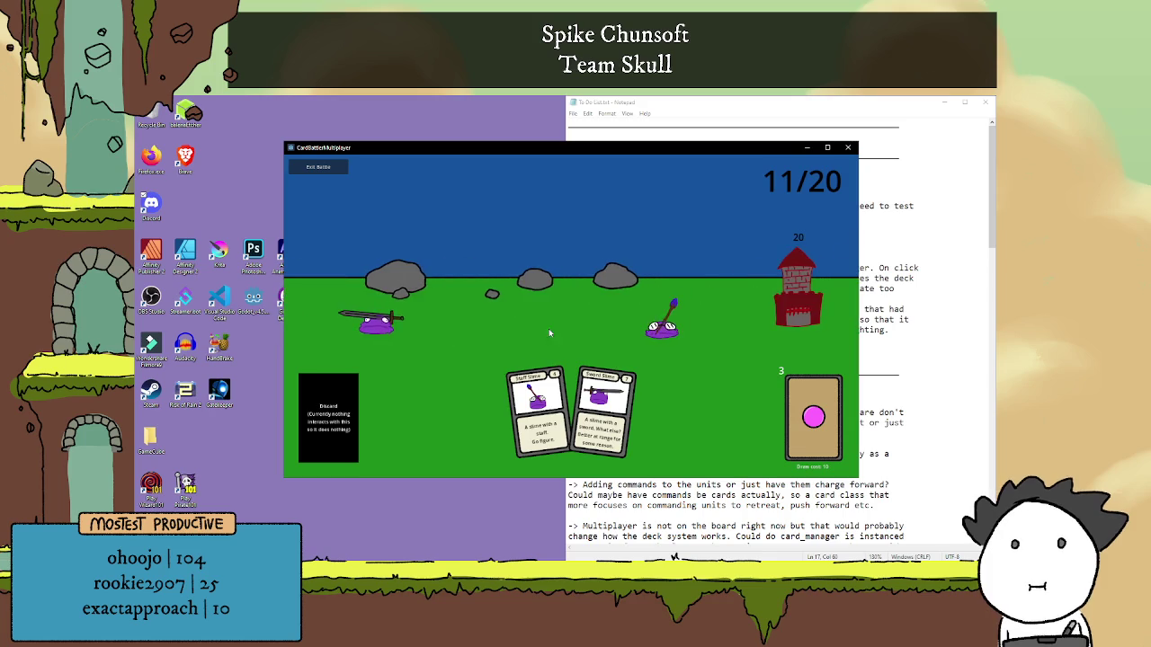
pyautogui.click(599, 404)
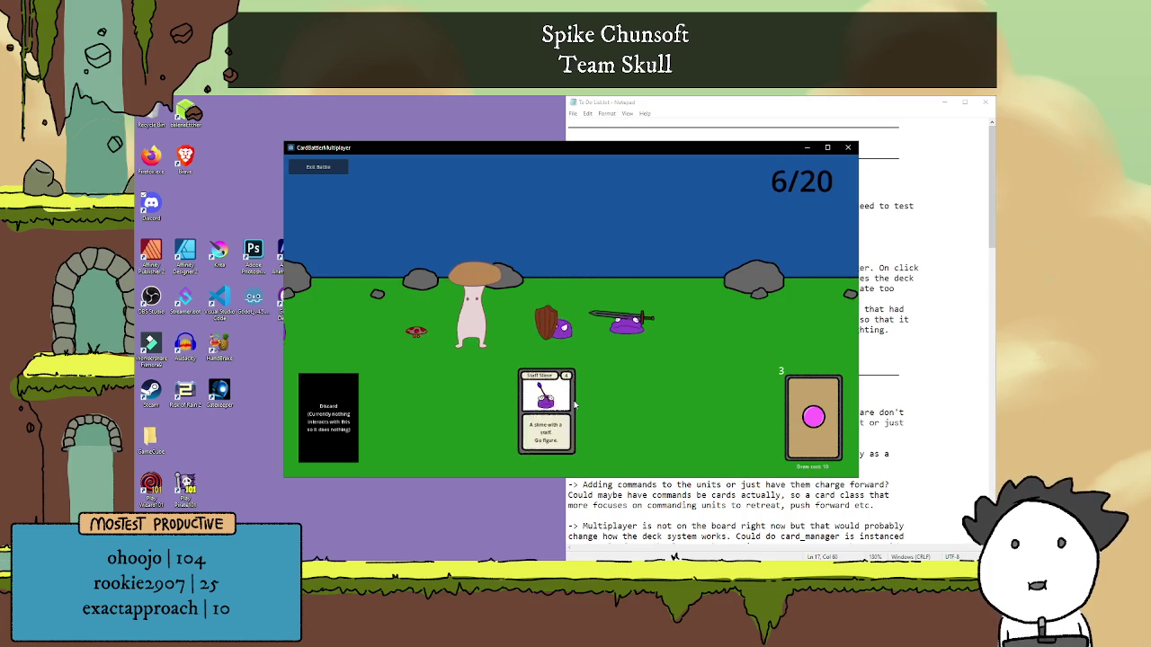
pyautogui.click(583, 396)
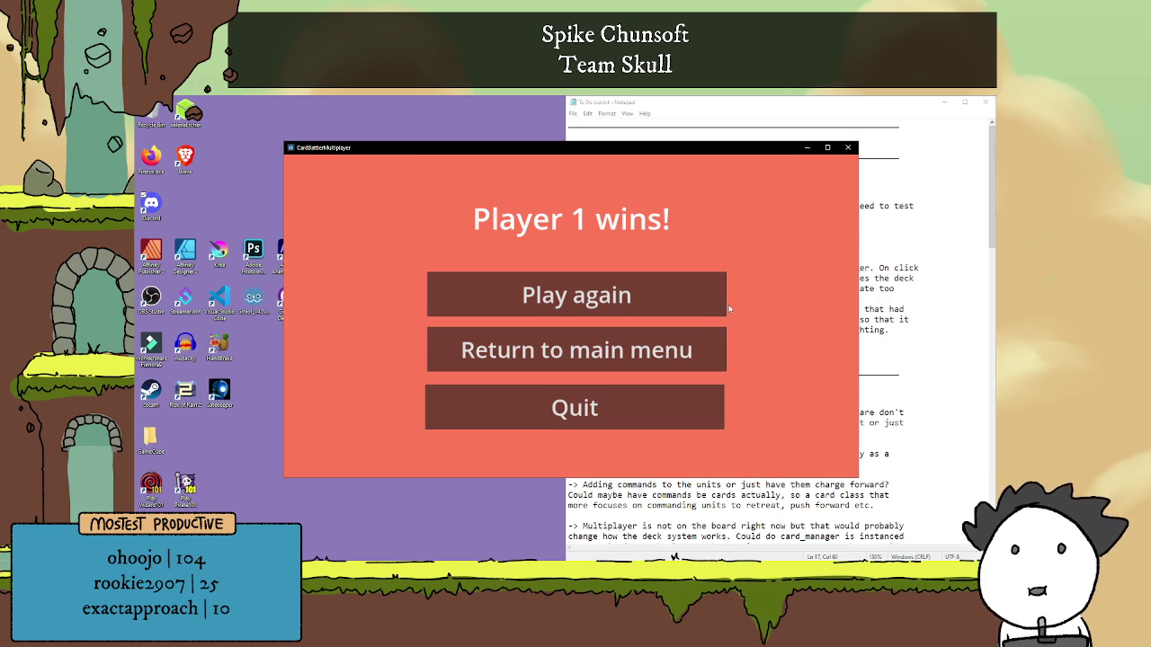
# Return to the lobby, choose the Rush deck with a Small stage, and start the match.
pyautogui.click(676, 312)
pyautogui.click(388, 323)
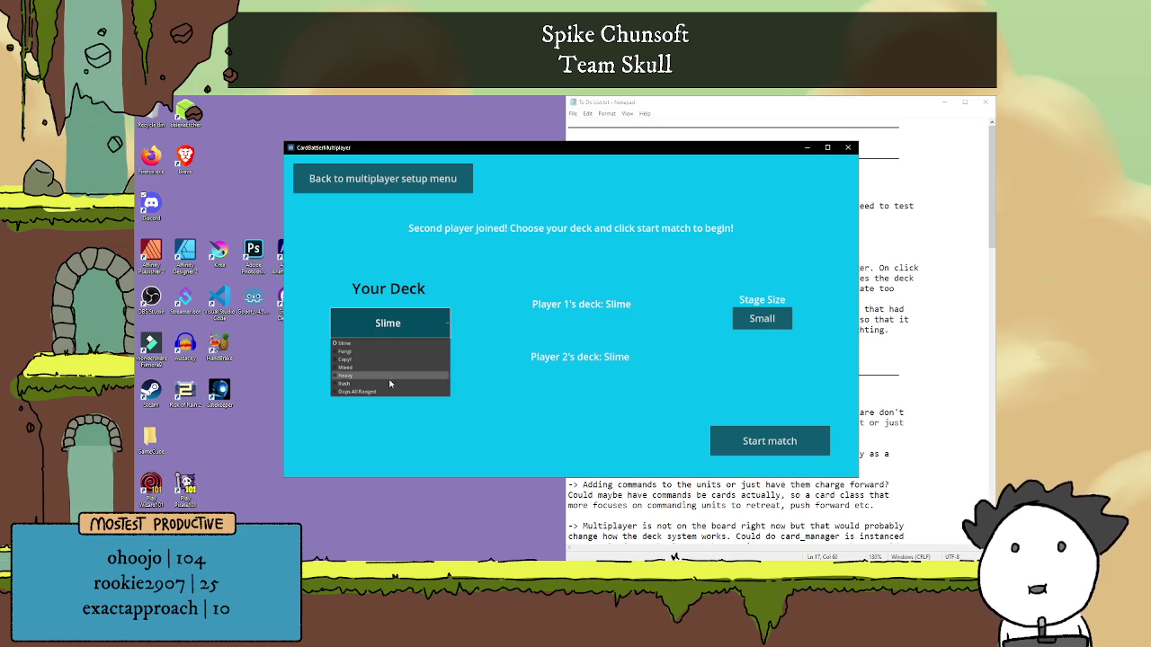
pyautogui.click(392, 384)
pyautogui.click(762, 318)
pyautogui.click(753, 317)
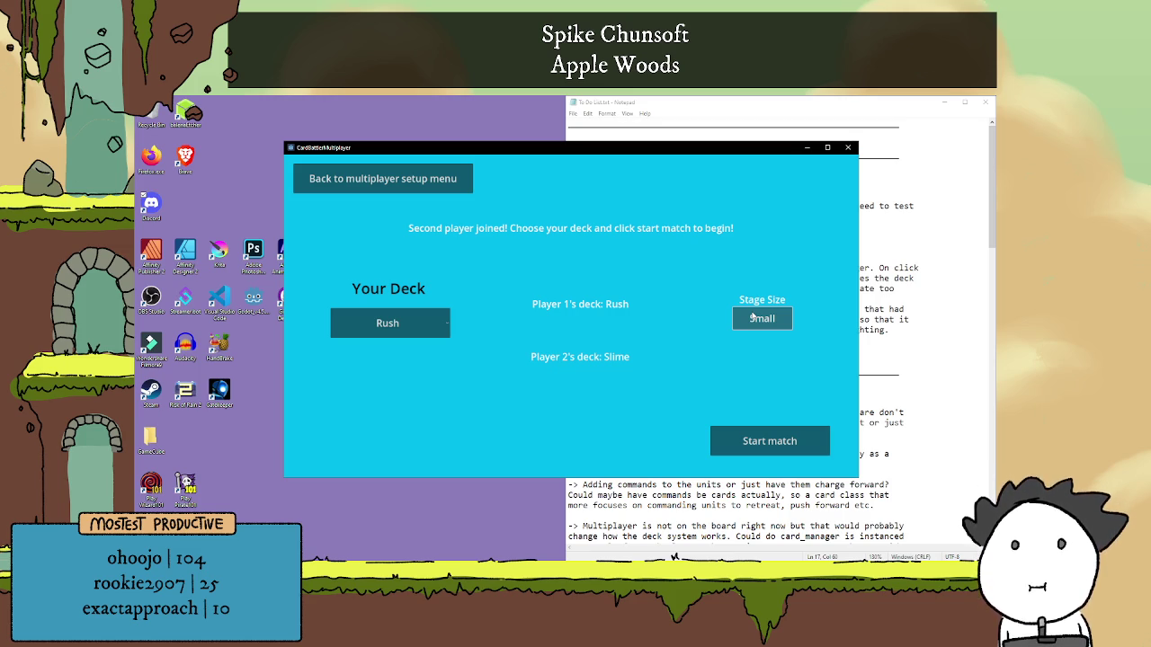
pyautogui.click(783, 426)
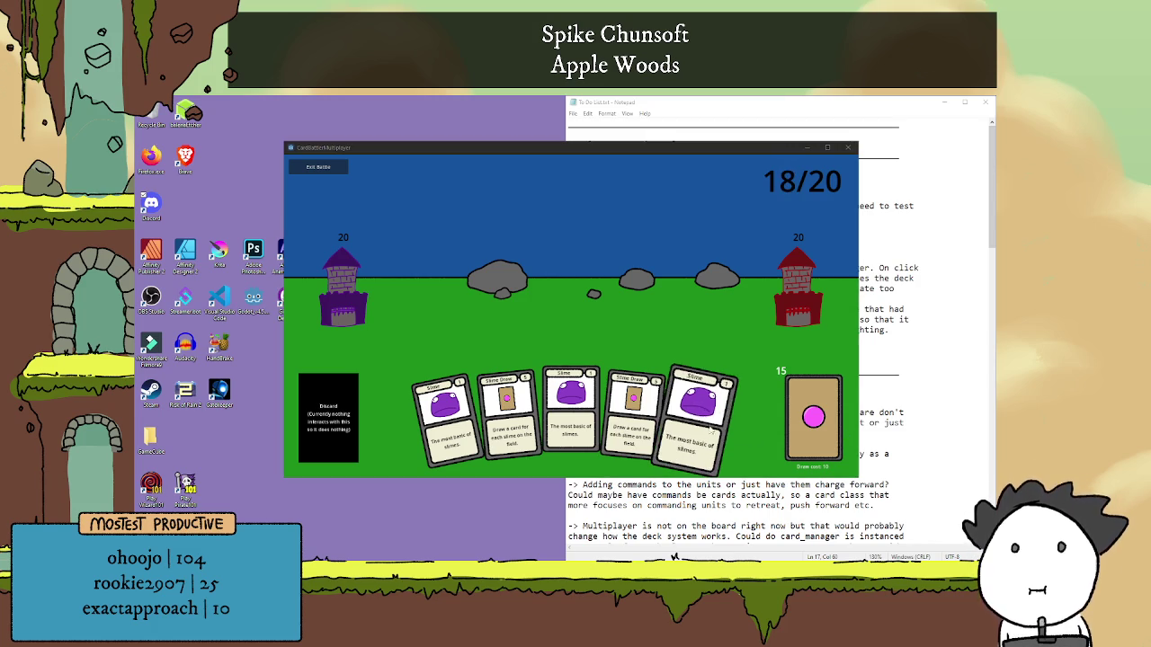
# Play two Slimes, a Sword Slime, another Slime and Slime Draw.
pyautogui.click(541, 404)
pyautogui.click(555, 401)
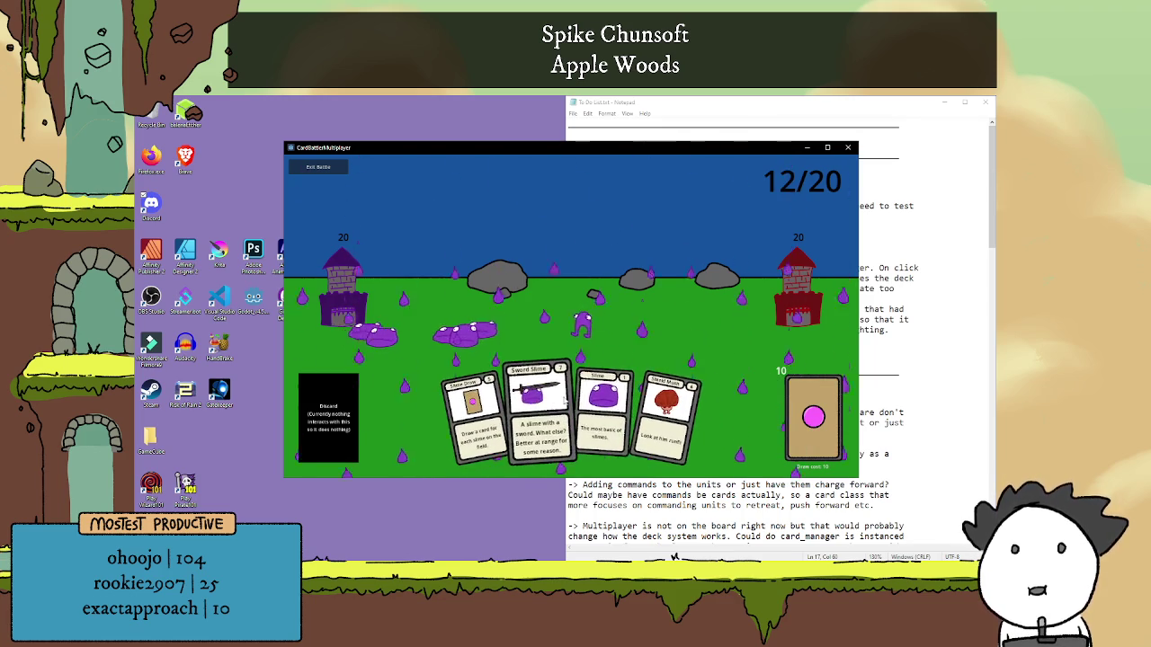
pyautogui.click(565, 400)
pyautogui.click(566, 401)
pyautogui.click(565, 409)
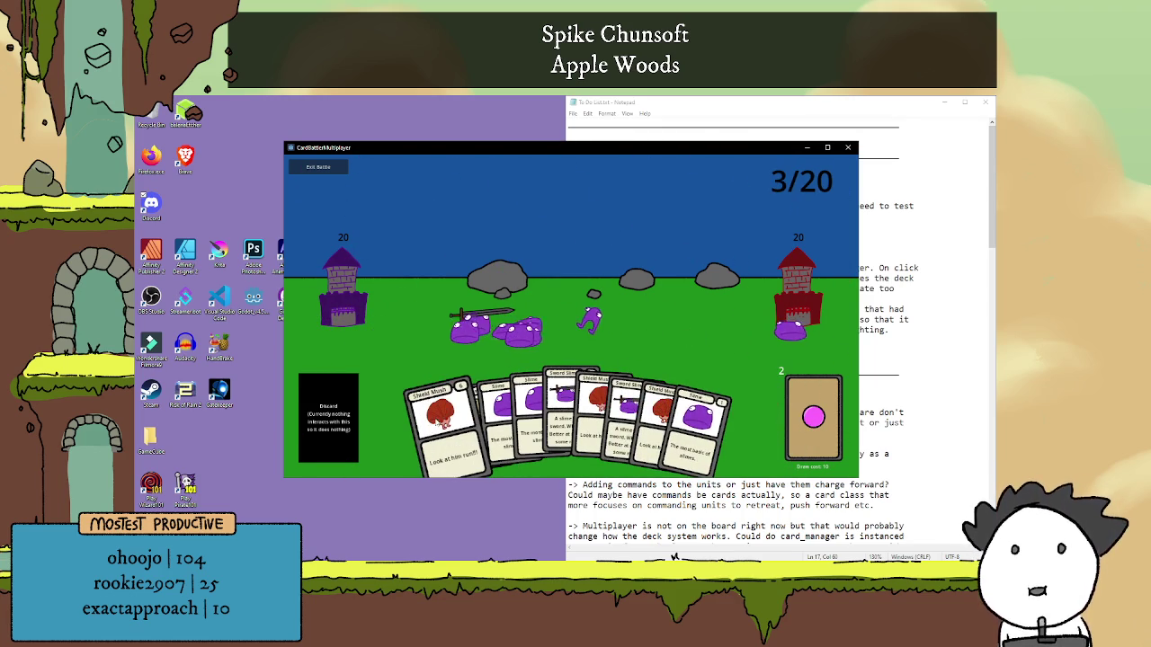
# Play two Slimes, Sword Slime, both Shield Mush cards, a Slime and Sword Slime.
pyautogui.click(562, 397)
pyautogui.click(540, 405)
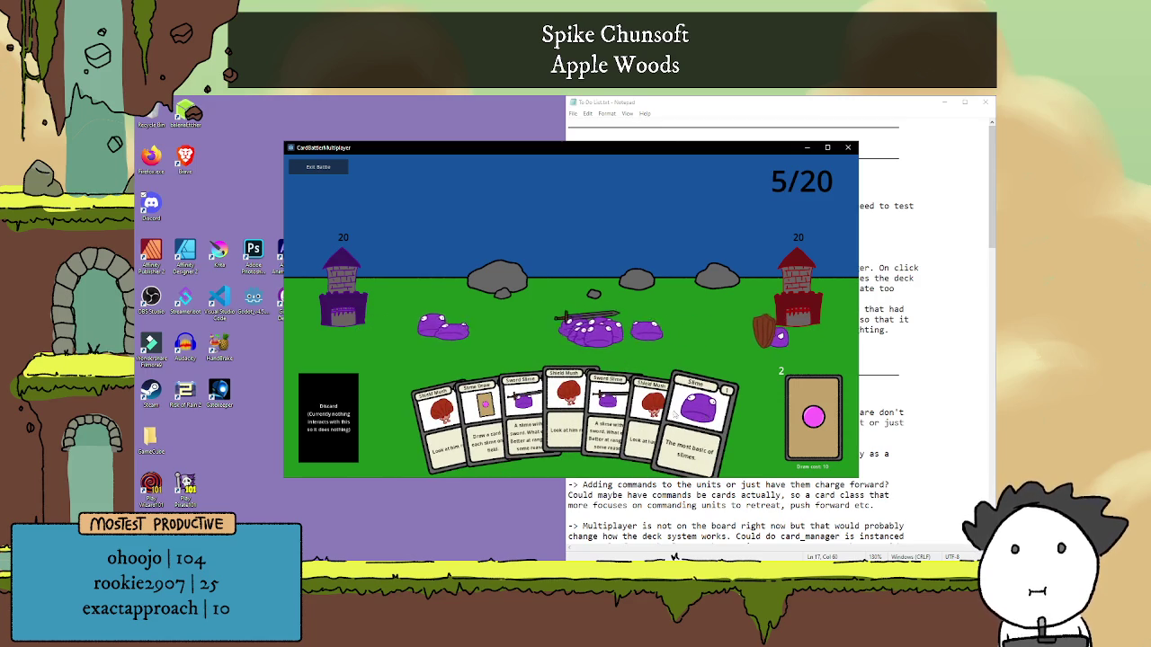
pyautogui.click(609, 411)
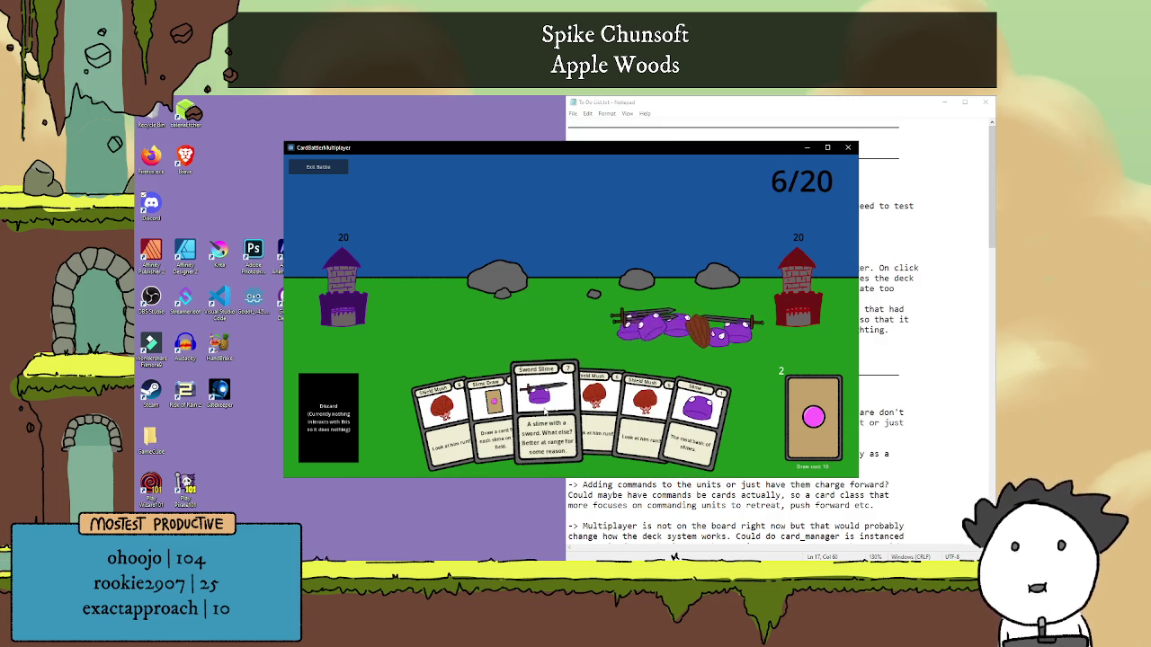
pyautogui.click(580, 413)
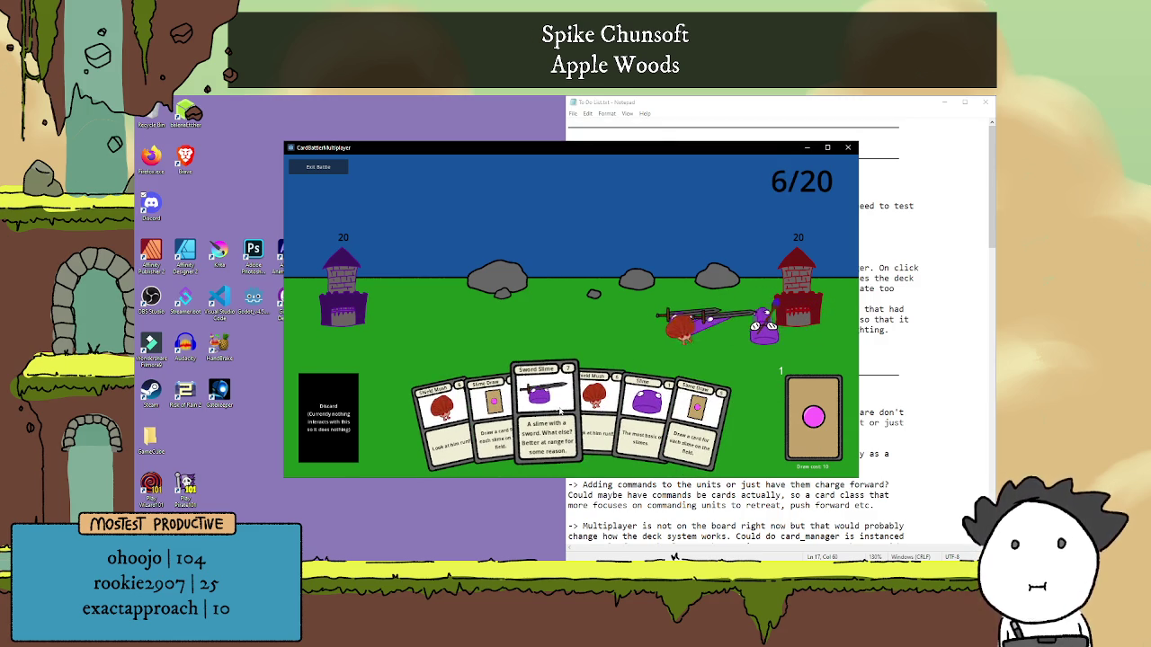
pyautogui.click(595, 409)
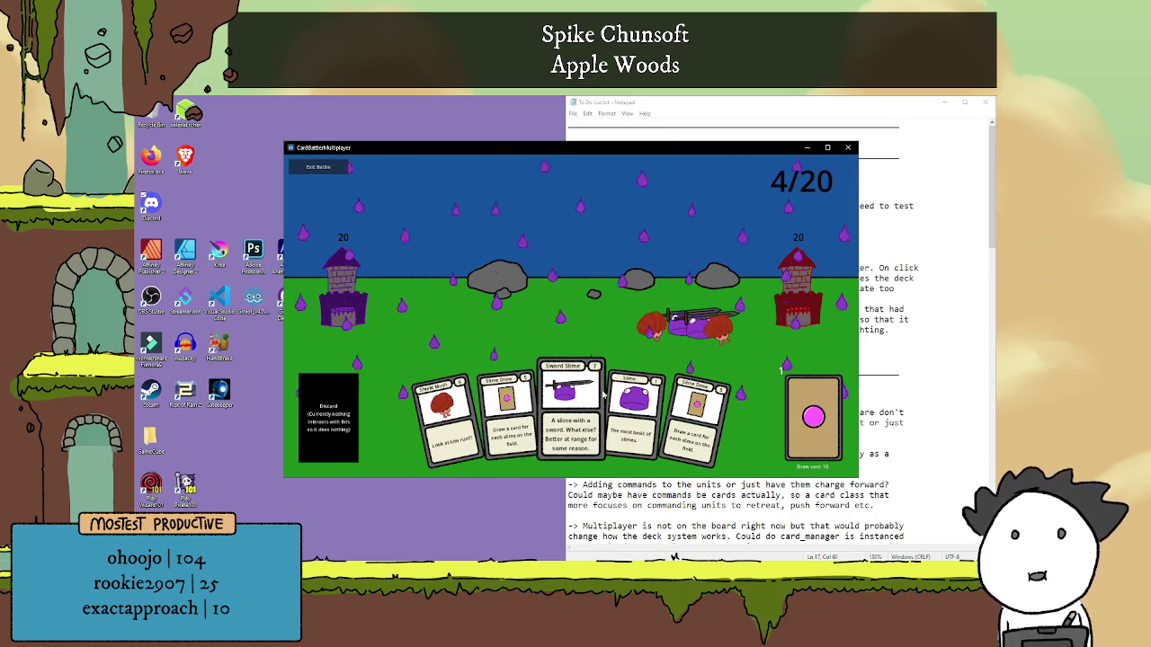
pyautogui.click(634, 426)
pyautogui.click(603, 415)
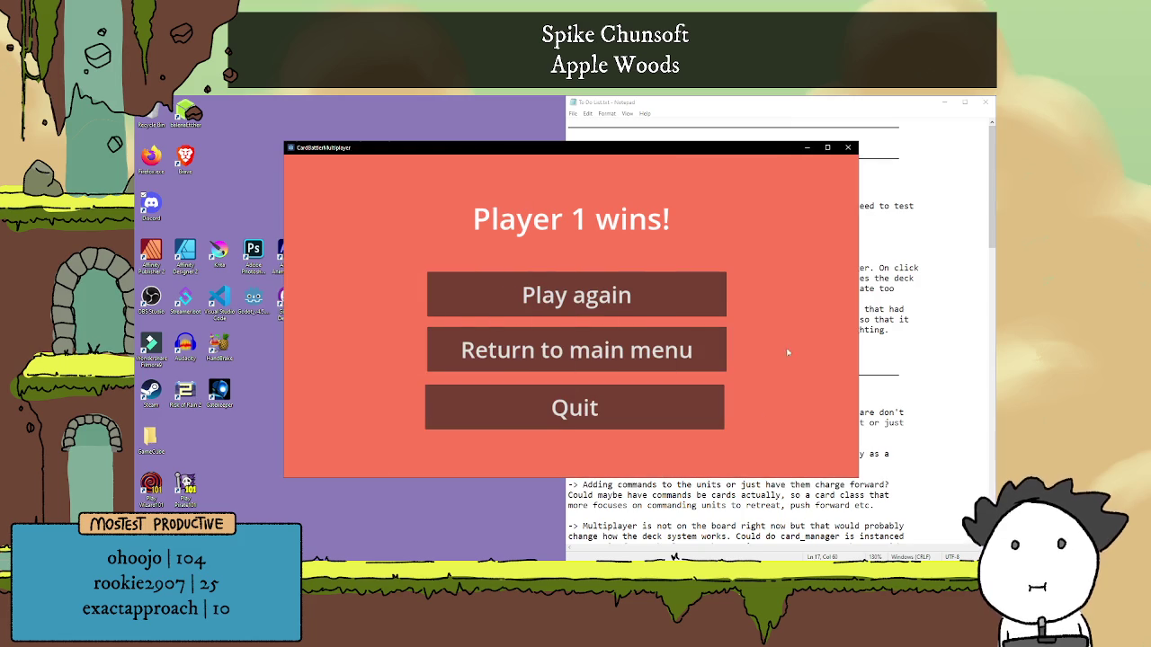
# Choose Play again on the win screen to go back for a rematch.
pyautogui.click(679, 370)
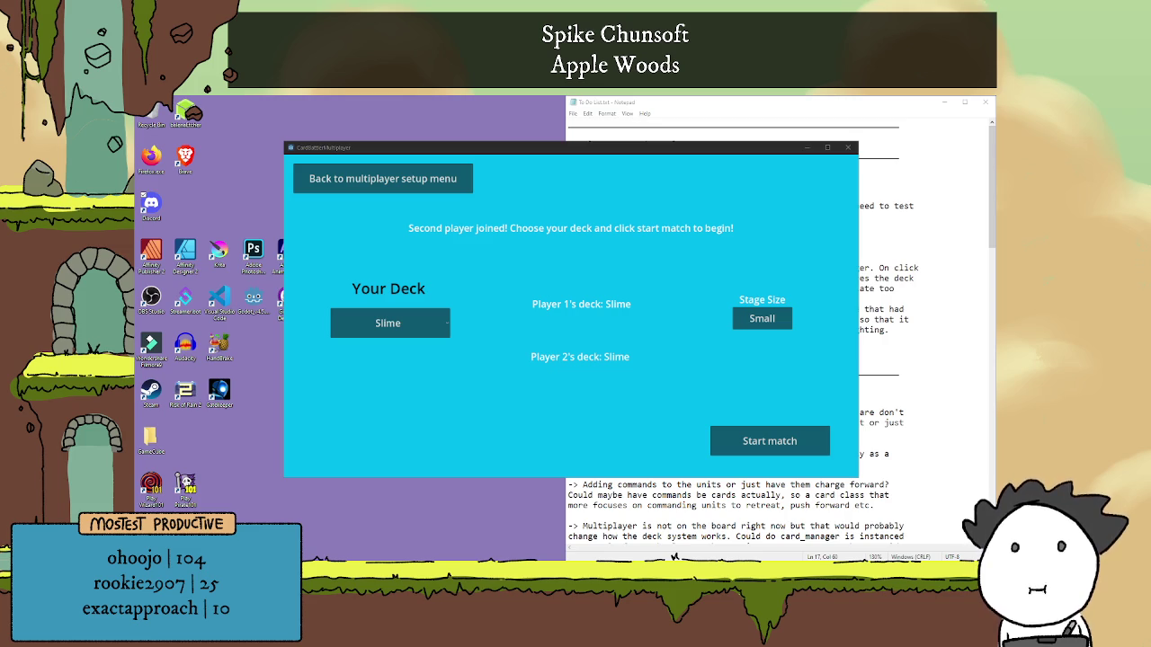
# Select the Rush deck for Player 1 after briefly picking Oops All Ranged.
pyautogui.click(428, 327)
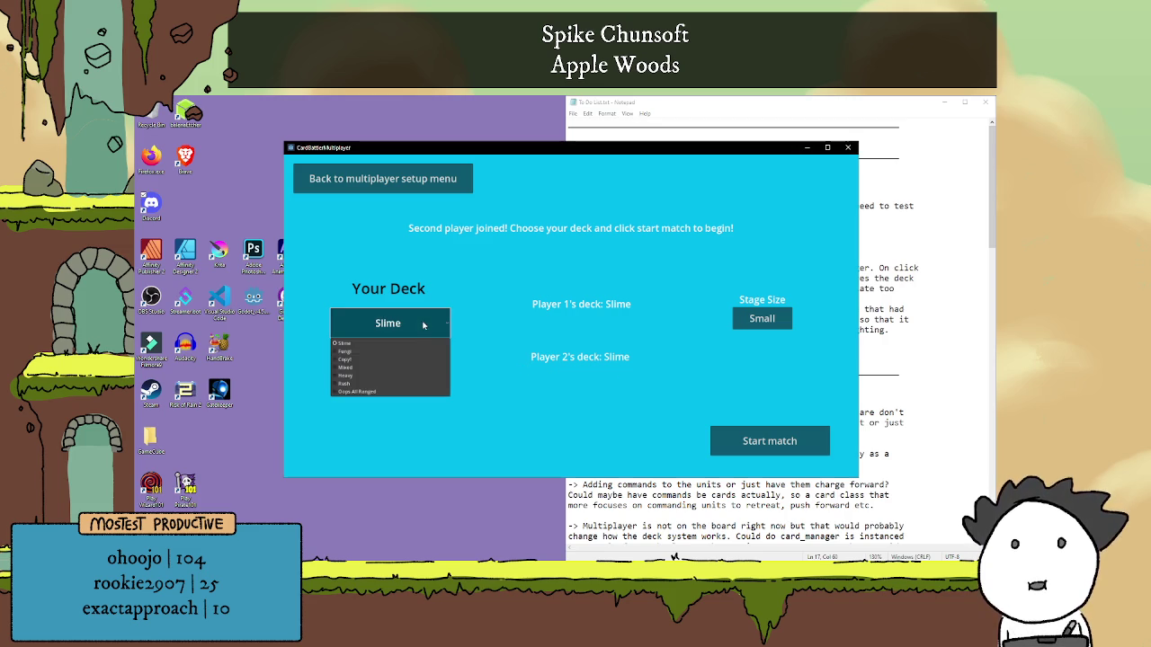
pyautogui.click(509, 363)
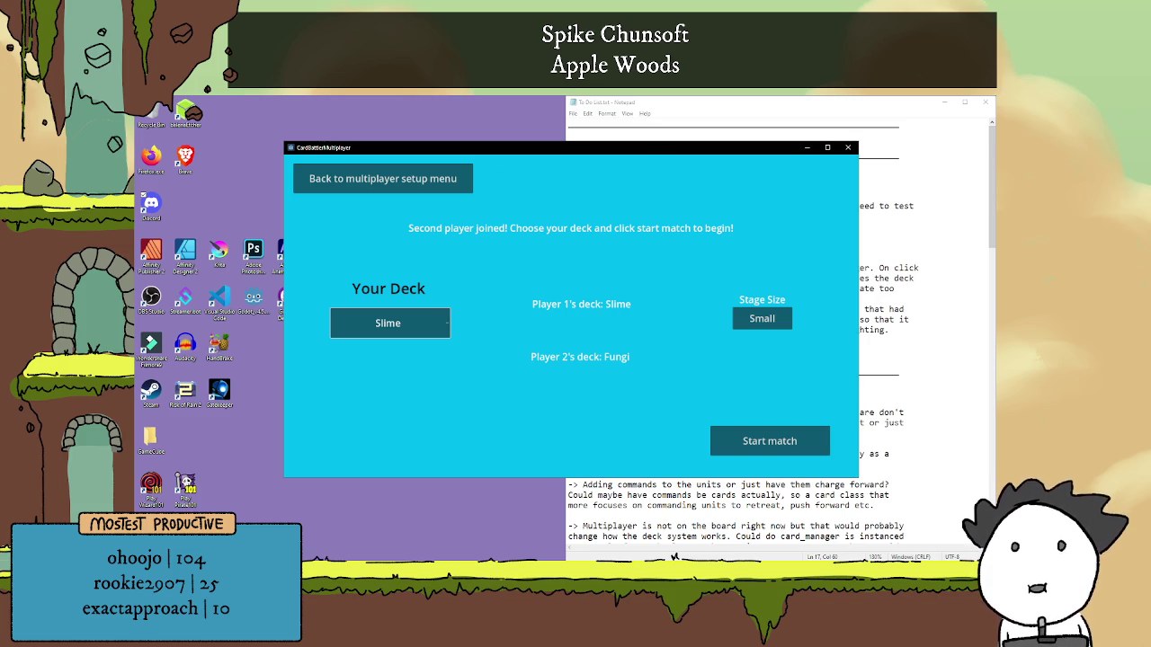
pyautogui.click(404, 331)
pyautogui.click(397, 394)
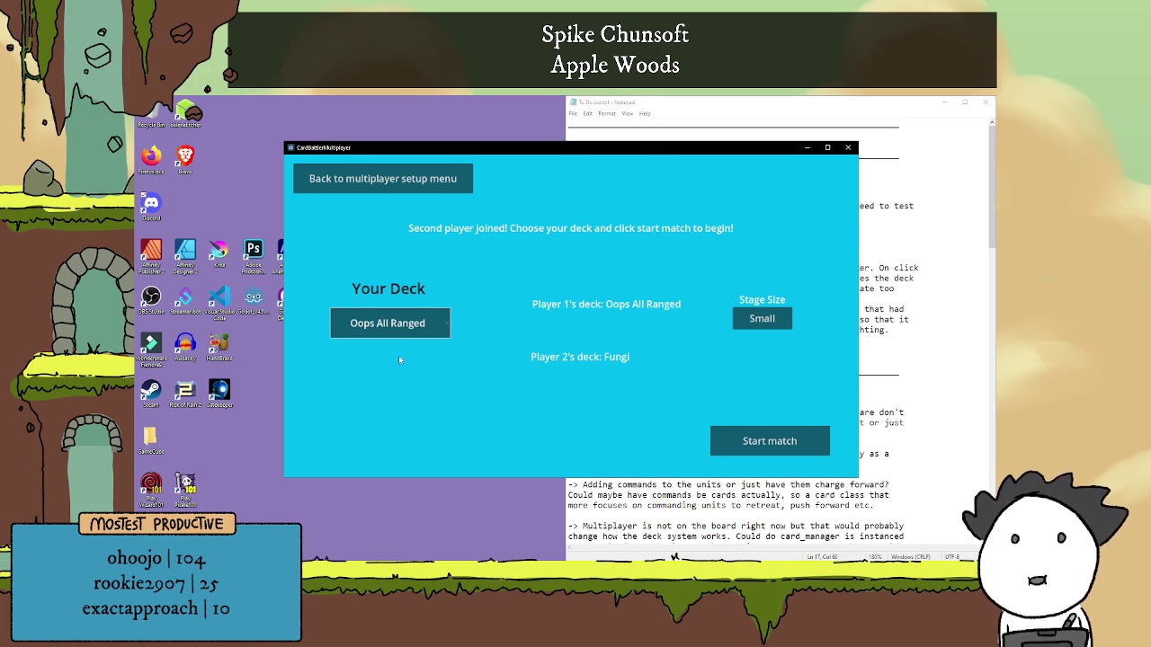
pyautogui.click(402, 331)
pyautogui.click(396, 387)
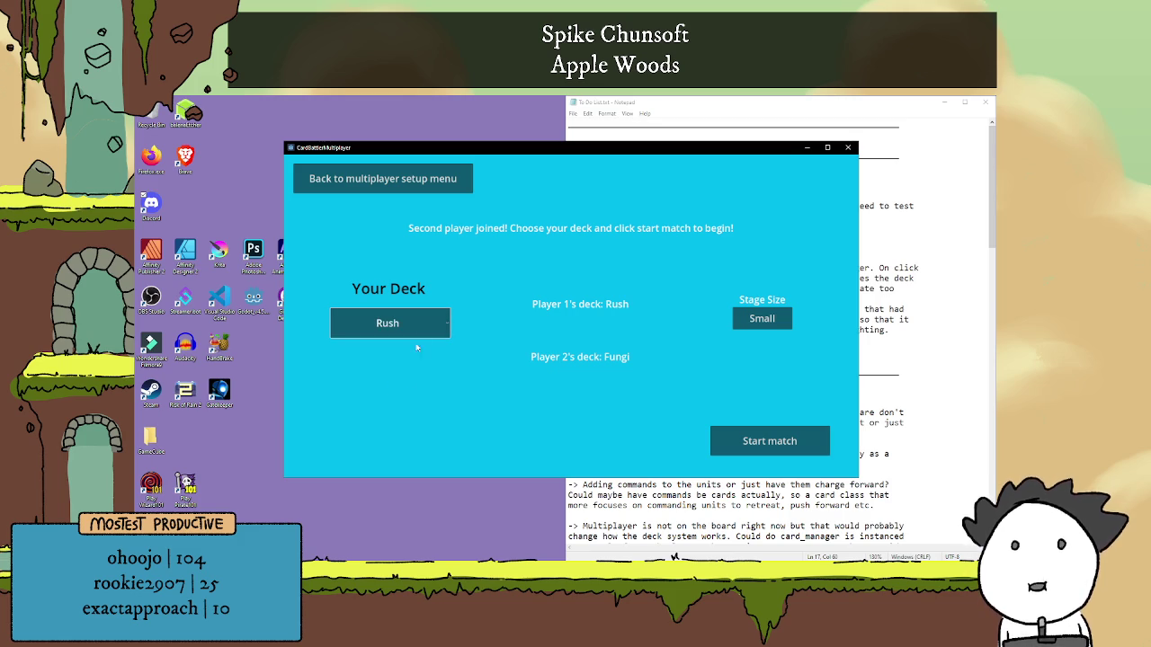
# Set the stage size to Big and start the match.
pyautogui.click(756, 326)
pyautogui.click(756, 326)
pyautogui.click(756, 325)
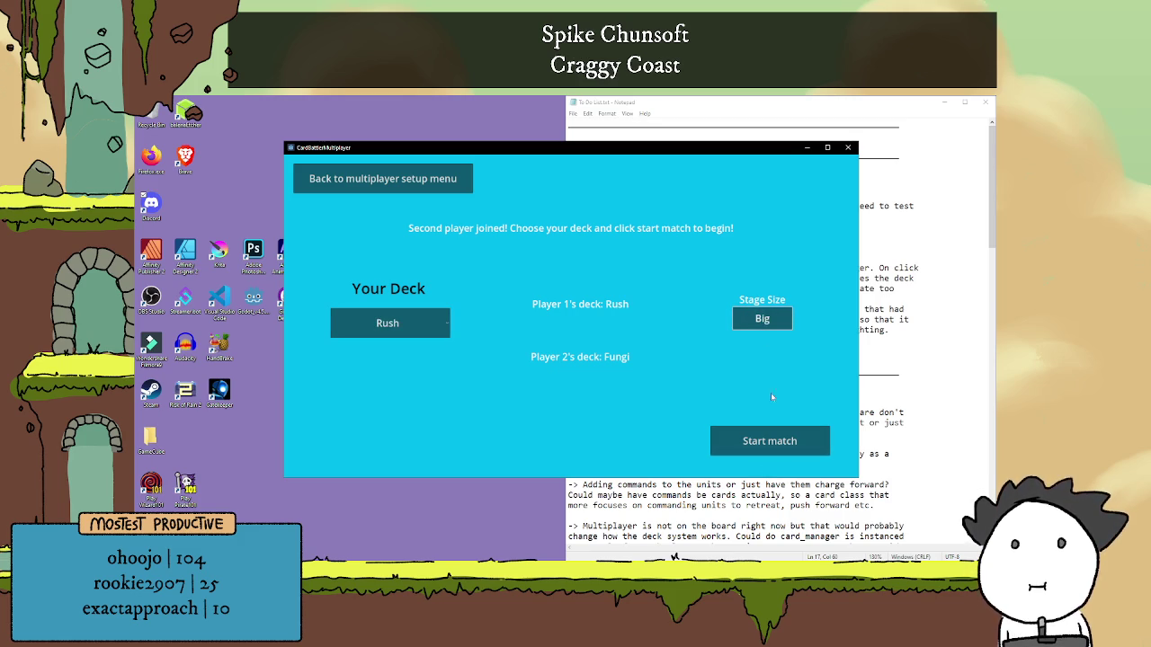
pyautogui.click(768, 443)
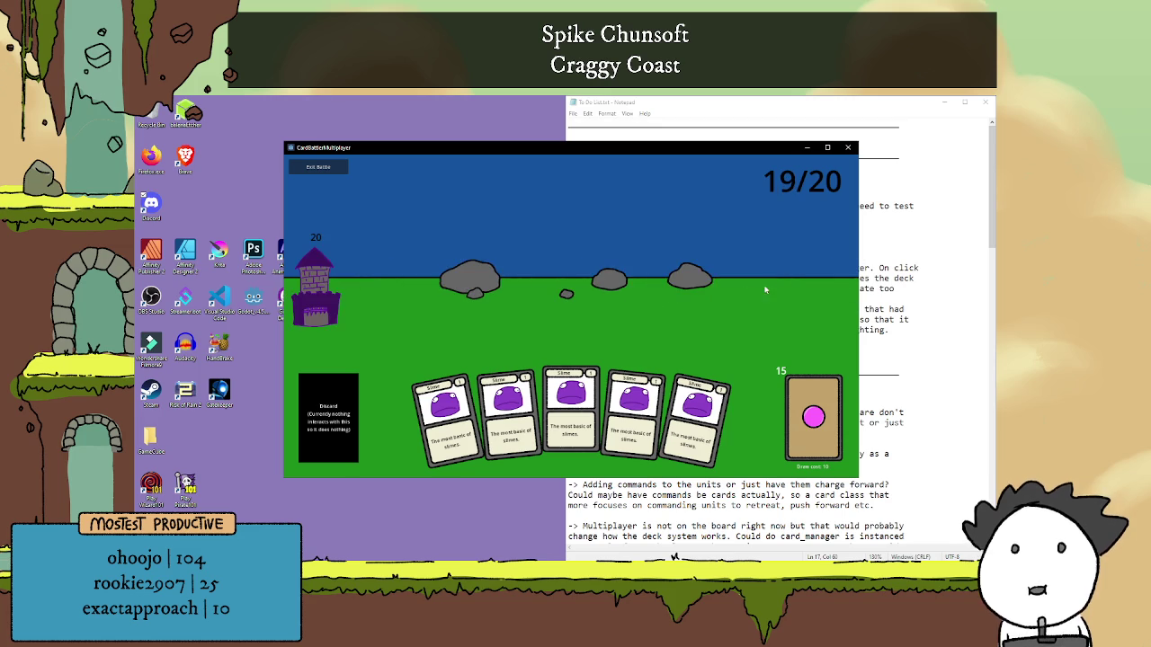
# Draw extra cards, play Shield Mush, then three Slimes and a Slime Draw.
pyautogui.click(813, 416)
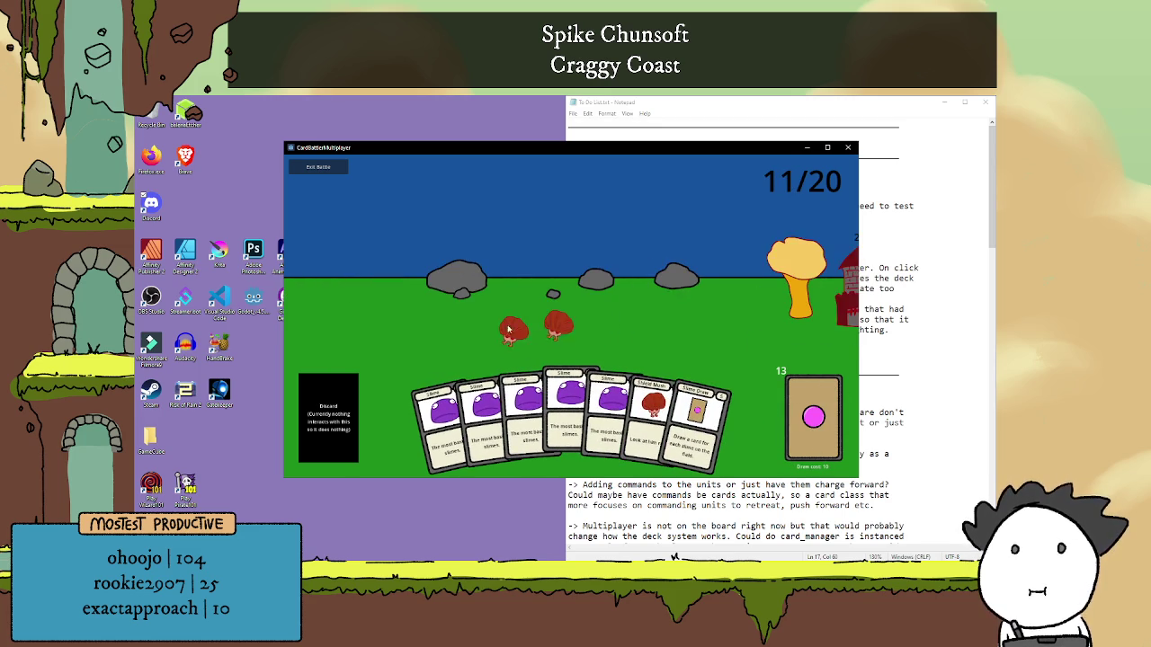
pyautogui.click(654, 418)
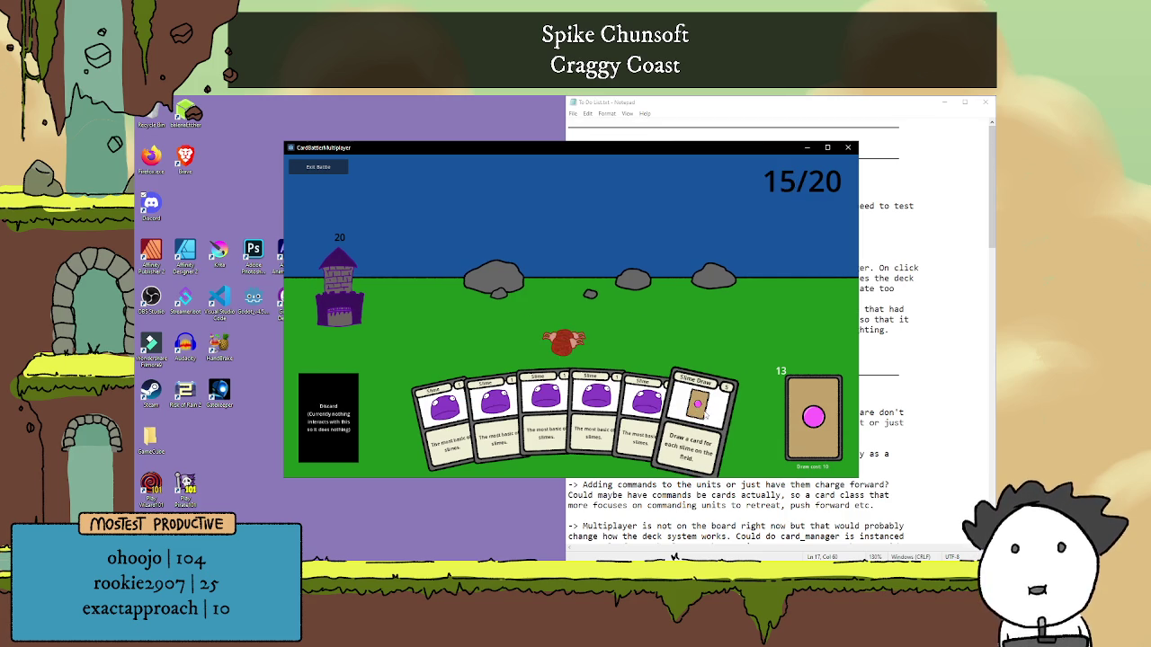
pyautogui.click(813, 416)
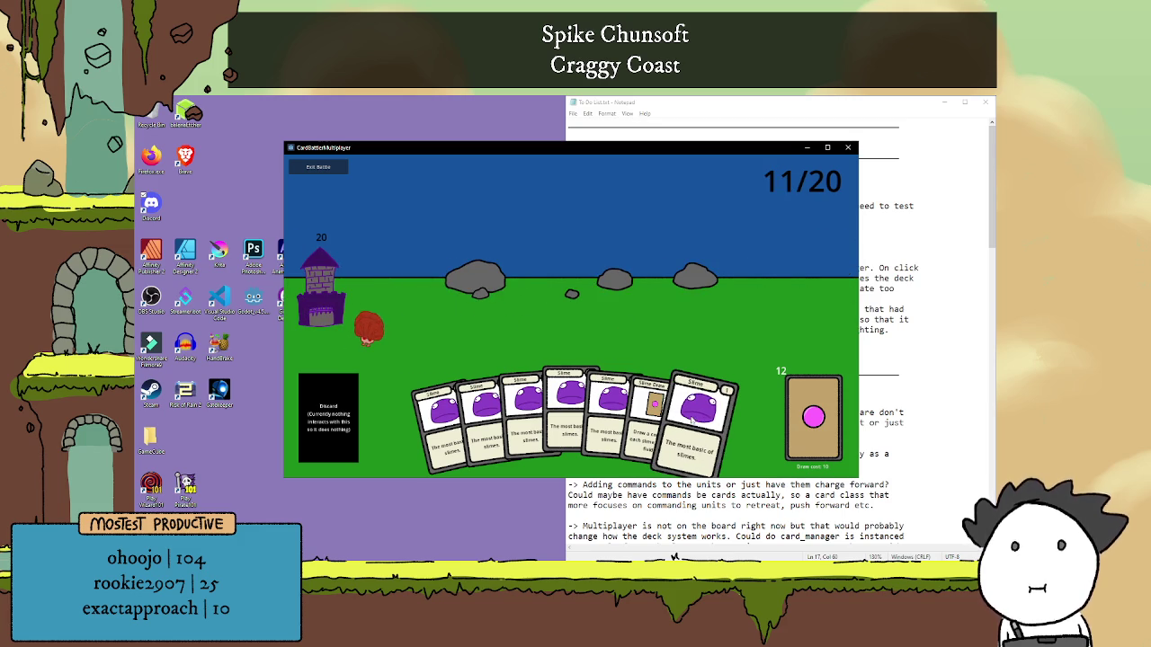
pyautogui.click(620, 409)
pyautogui.click(623, 409)
pyautogui.click(627, 408)
pyautogui.click(676, 414)
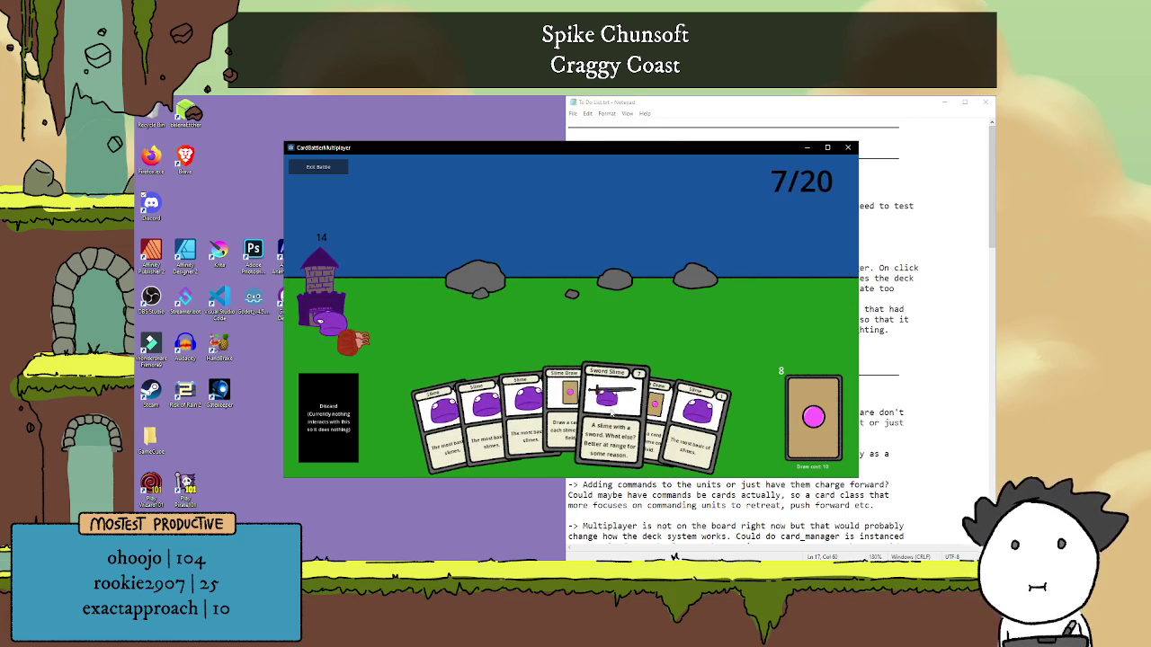
# Play Sword Slime, the rightmost card, three more Slimes and another Slime Draw.
pyautogui.click(611, 410)
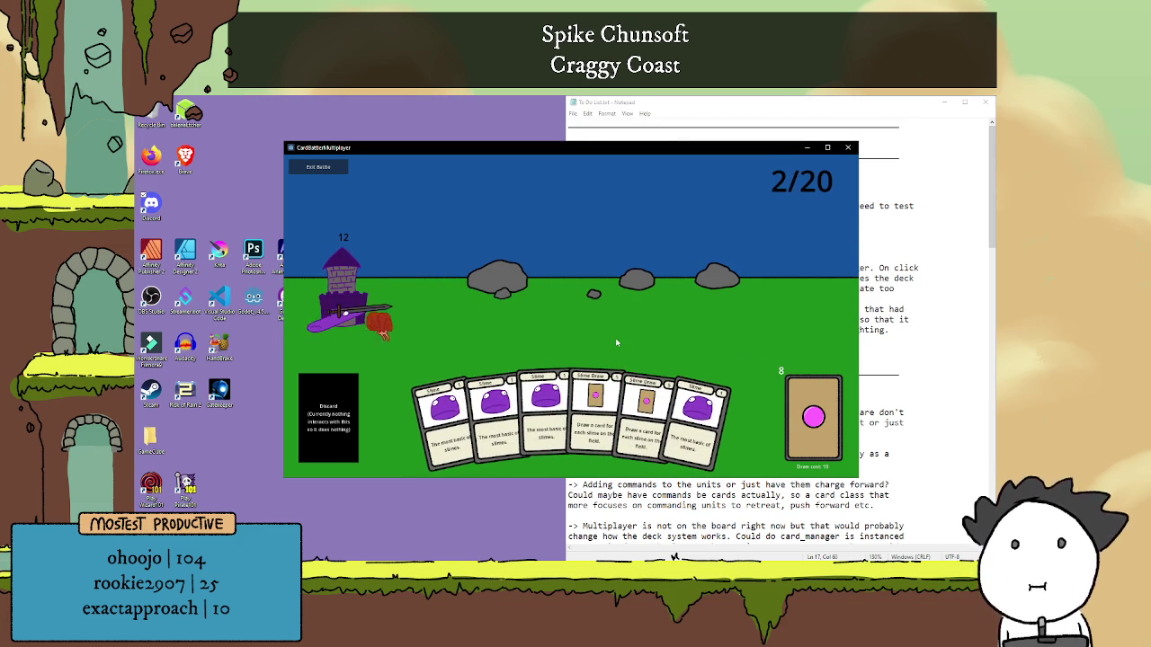
pyautogui.click(676, 424)
pyautogui.click(548, 413)
pyautogui.click(509, 413)
pyautogui.click(488, 413)
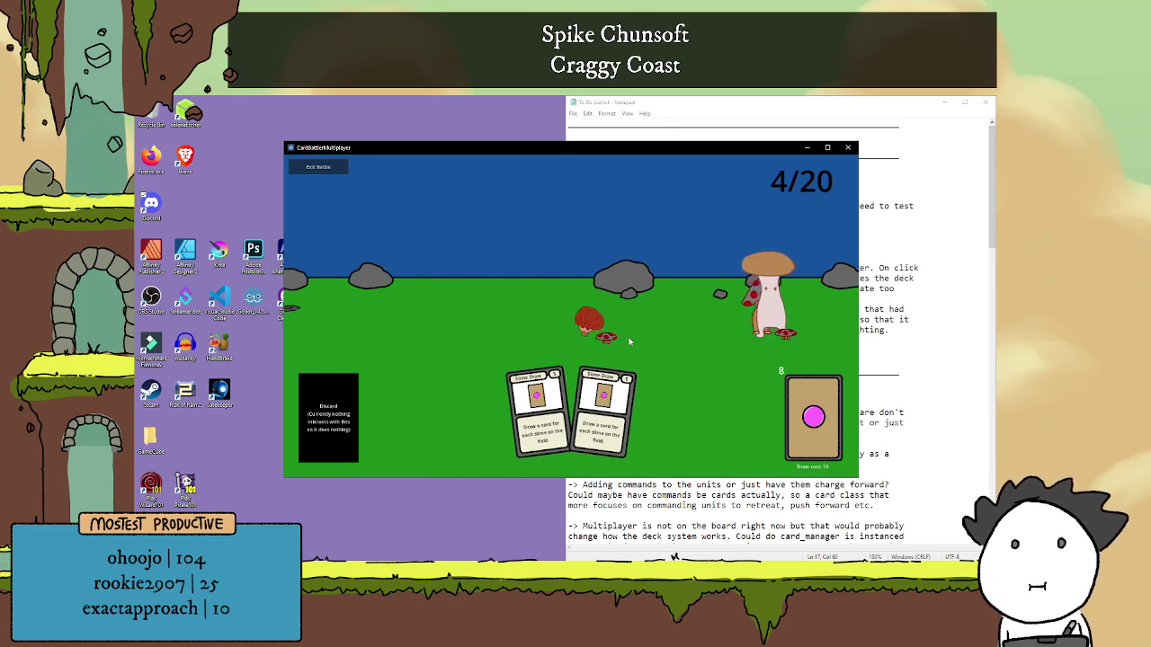
pyautogui.click(605, 391)
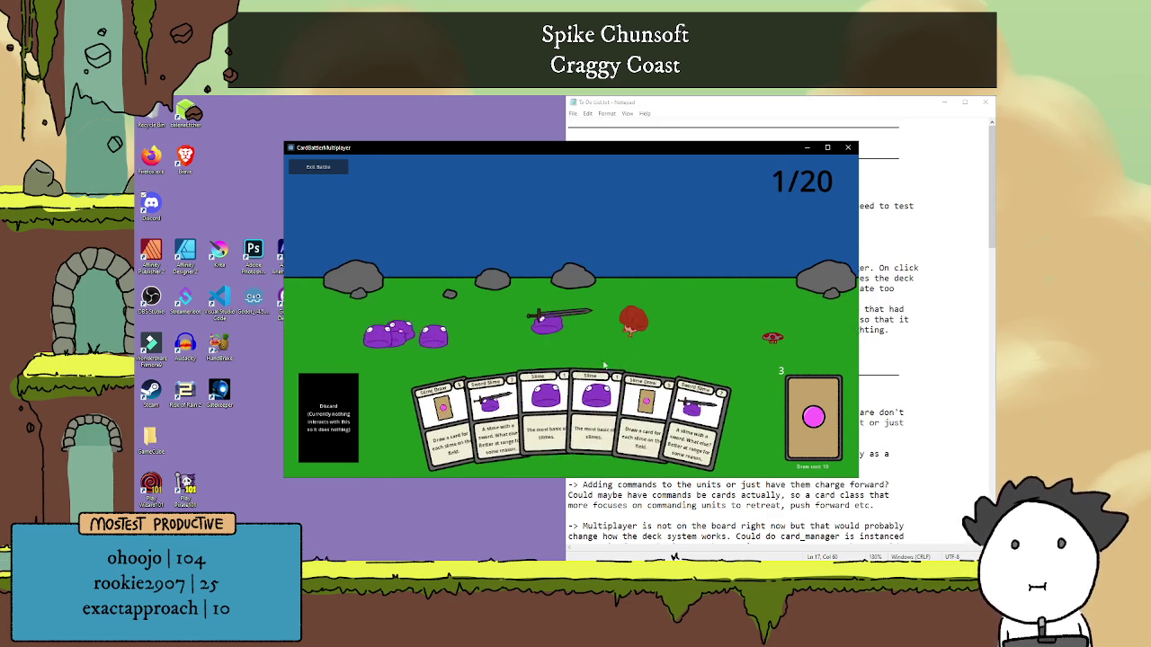
# Play two Slimes, two Sword Slimes and both remaining Slime Draw cards.
pyautogui.click(545, 409)
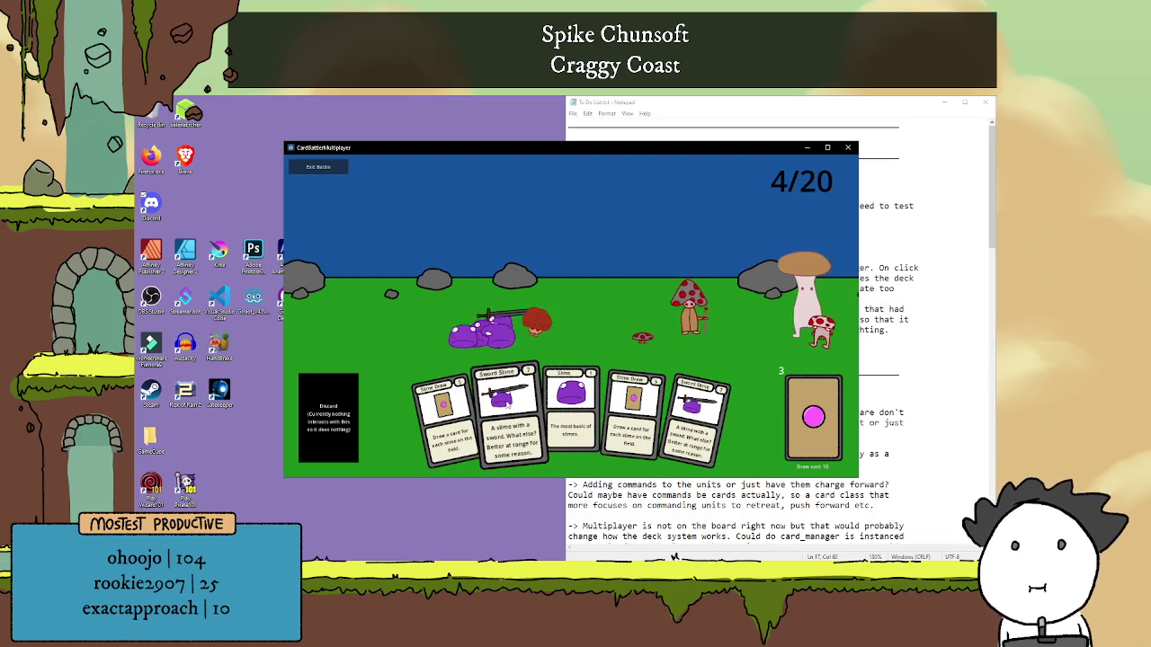
pyautogui.click(543, 405)
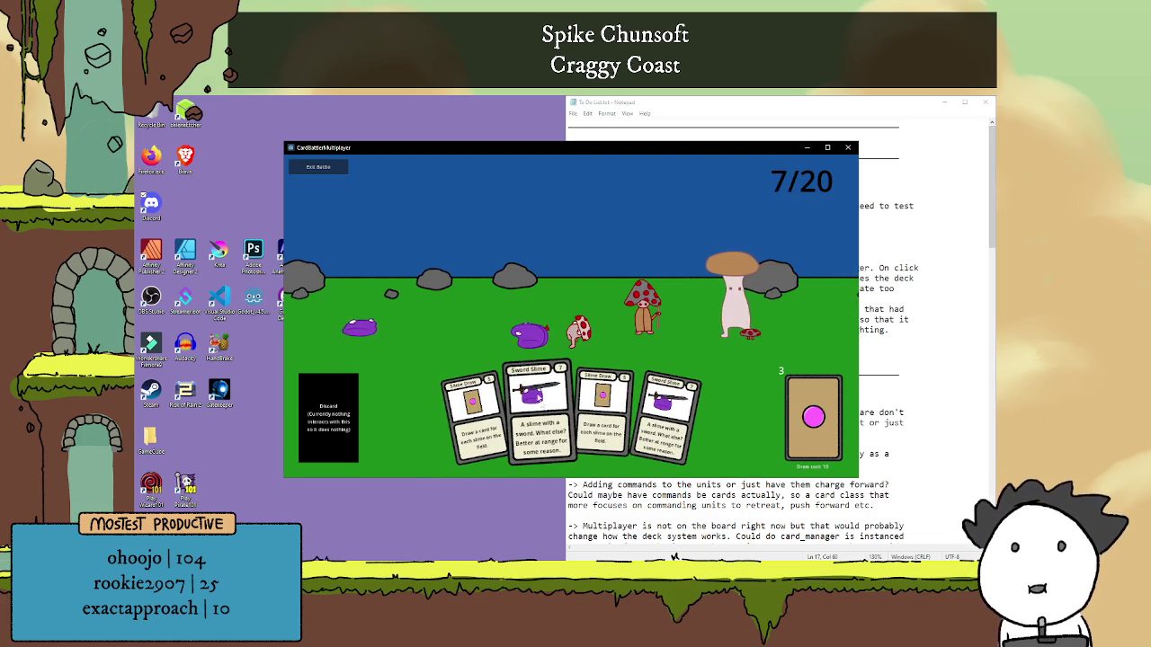
pyautogui.click(633, 412)
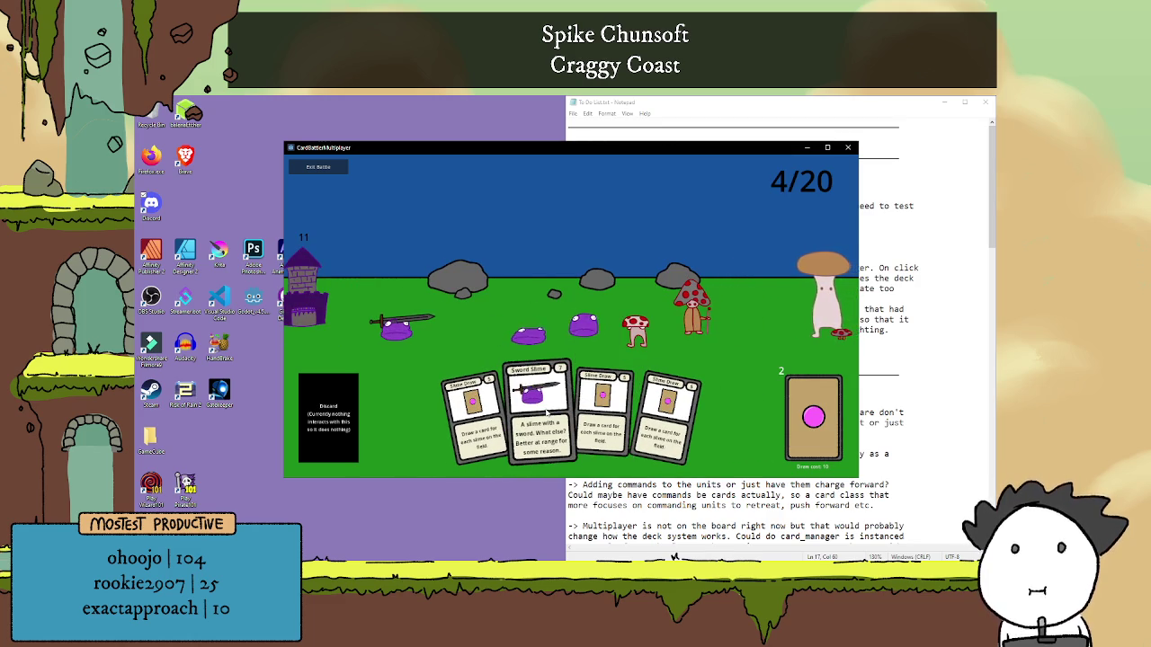
pyautogui.click(564, 390)
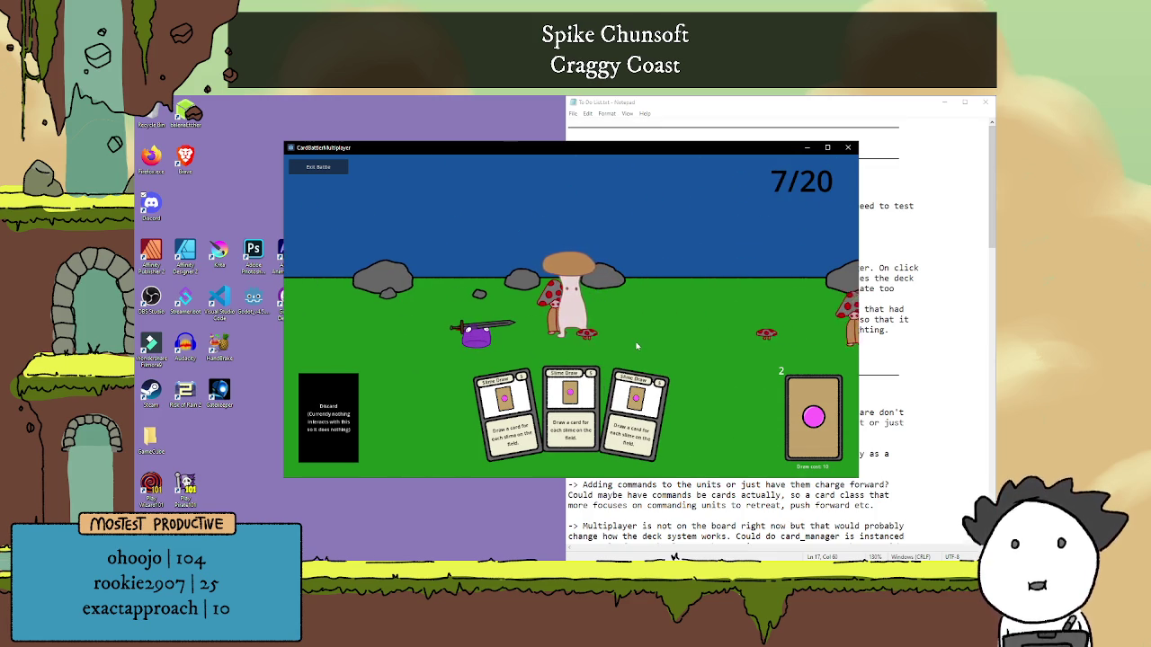
pyautogui.click(584, 390)
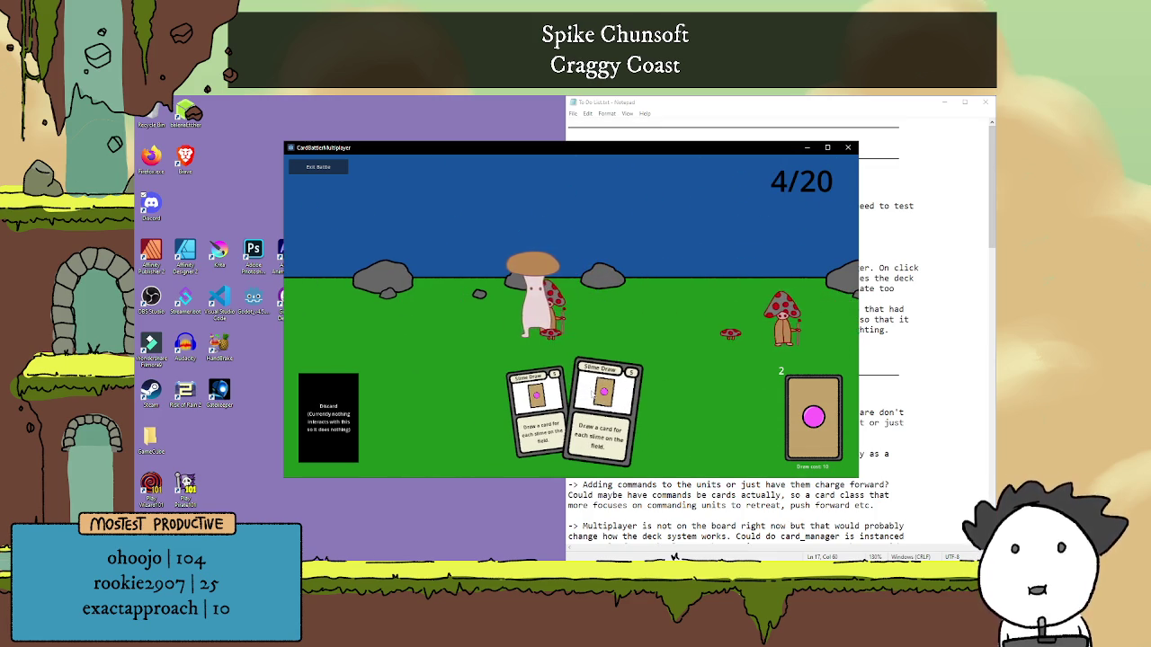
pyautogui.click(616, 409)
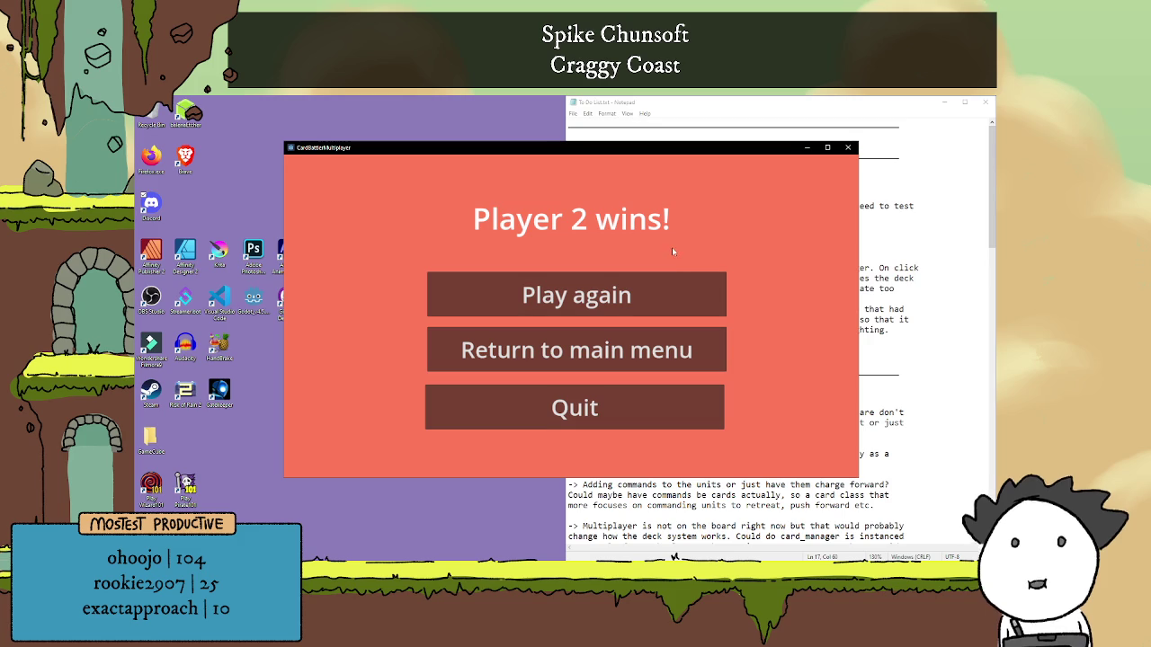
# Choose Play again on the Player 2 win screen to return to deck setup.
pyautogui.click(642, 297)
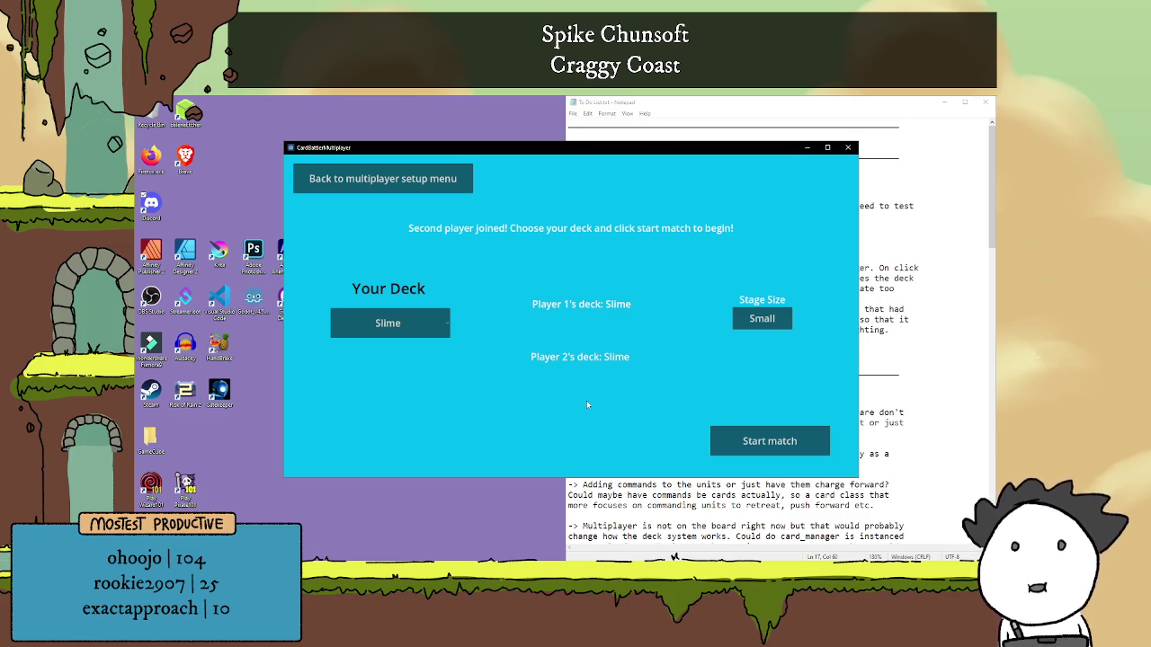
# Pick the Copy! deck and Big stage size, then start the match against Fungi.
pyautogui.click(440, 323)
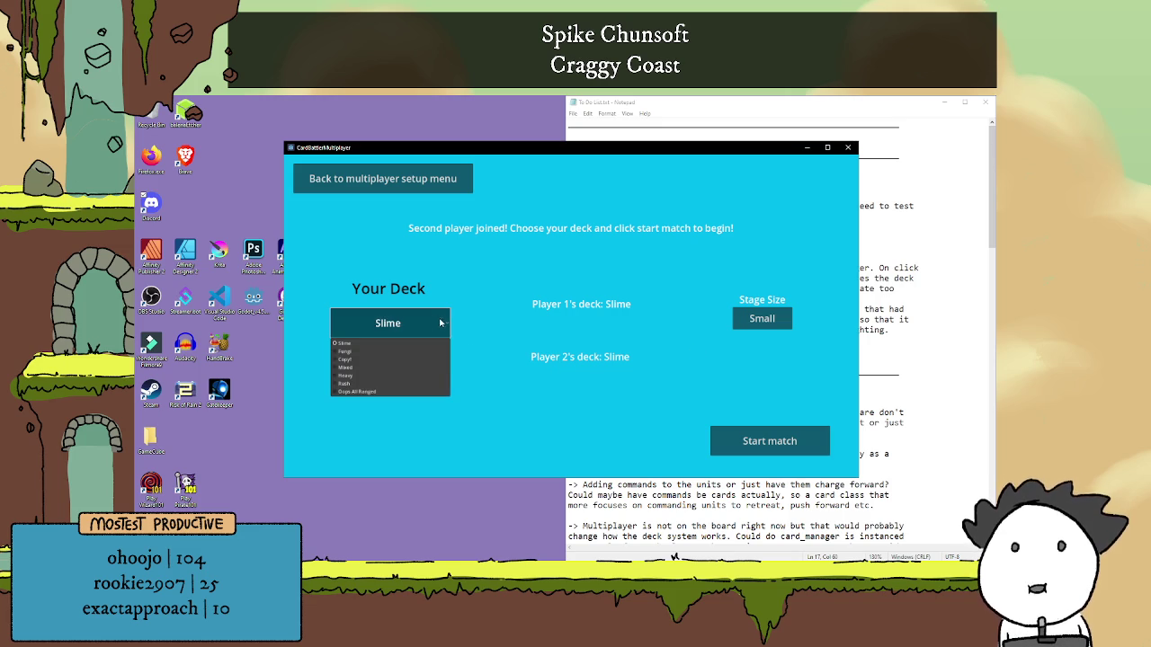
pyautogui.click(394, 360)
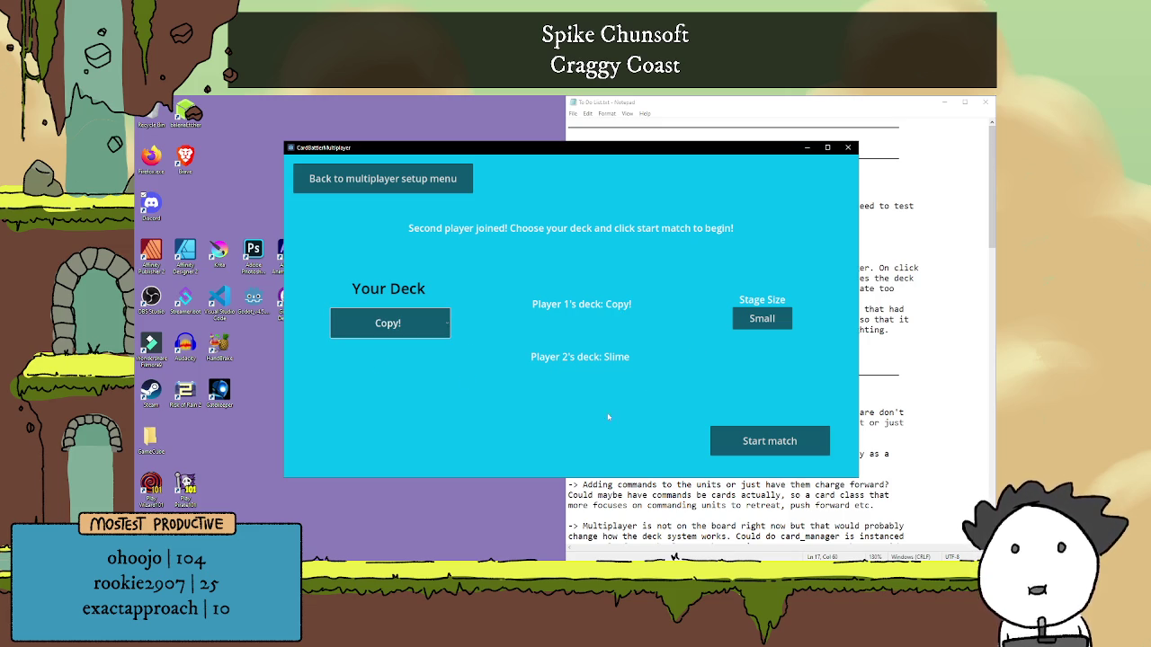
pyautogui.click(750, 322)
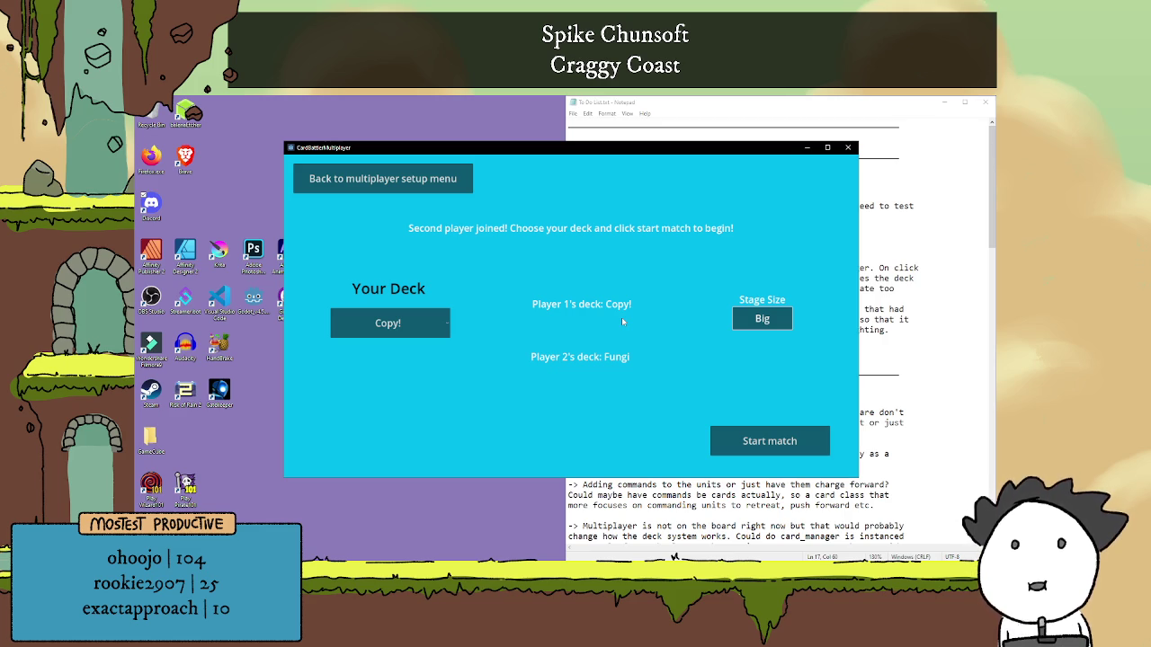
pyautogui.click(764, 458)
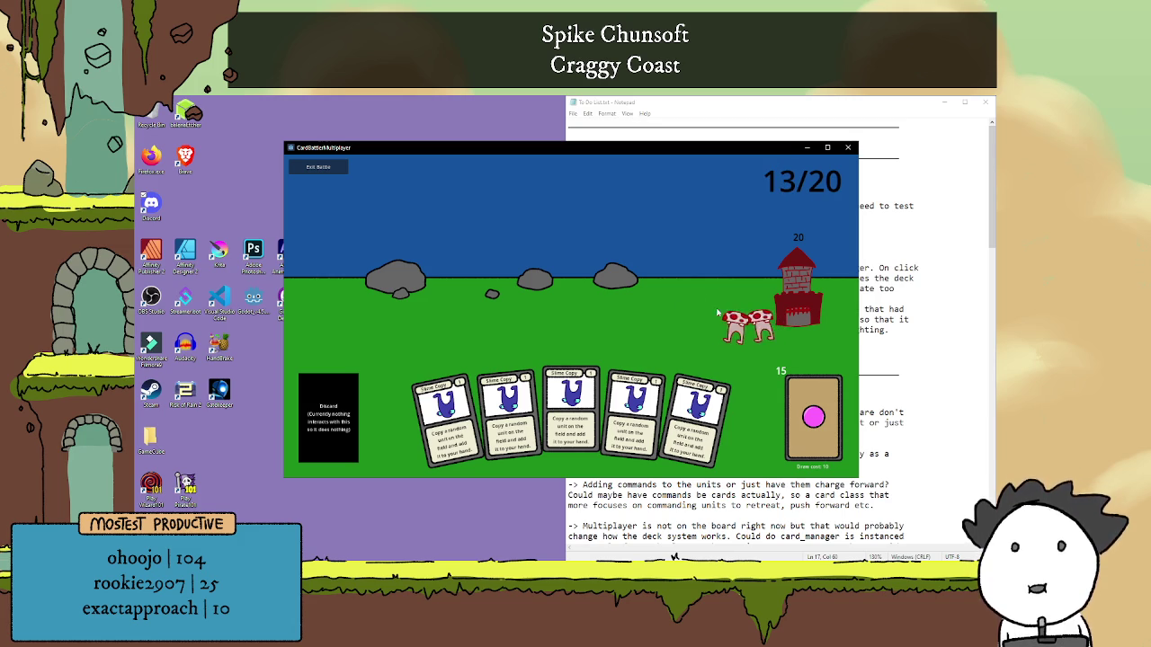
# Pan the battlefield, draw cards, and play several Slime Copy and MushGoob cards.
pyautogui.press('Left')
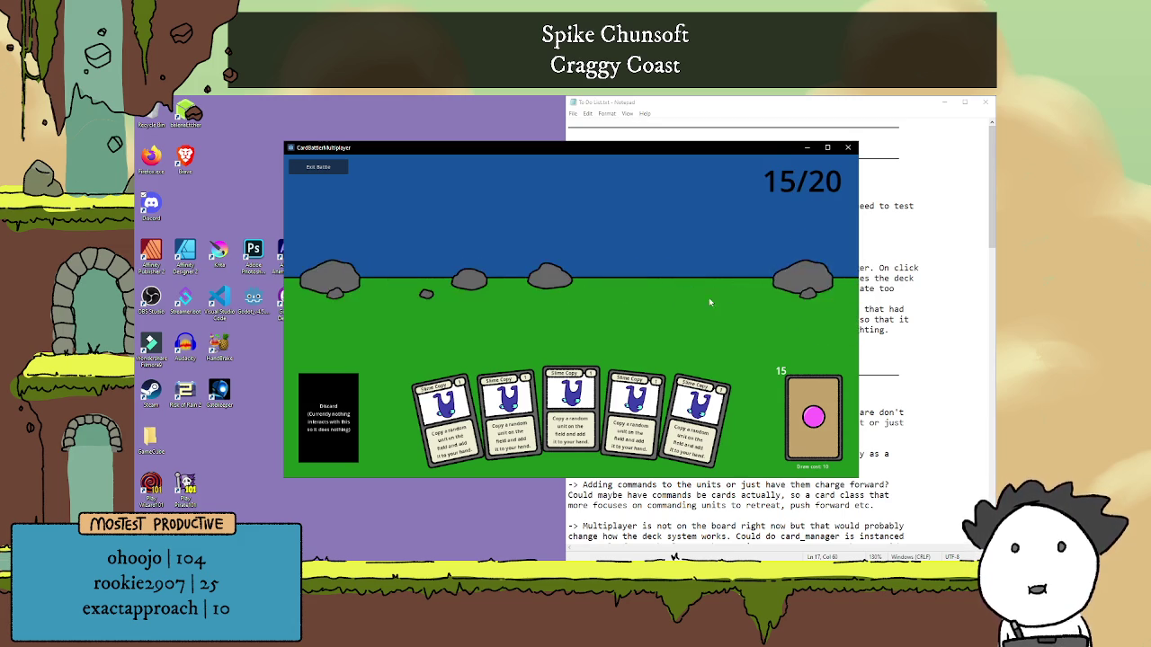
pyautogui.press('Left')
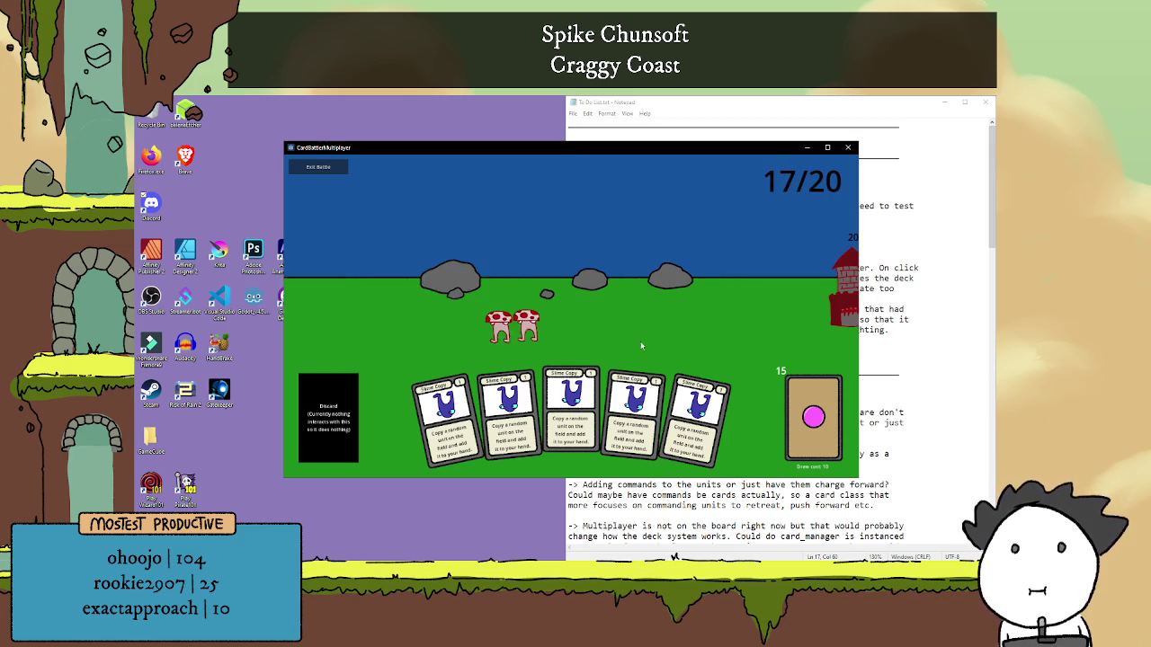
pyautogui.click(814, 416)
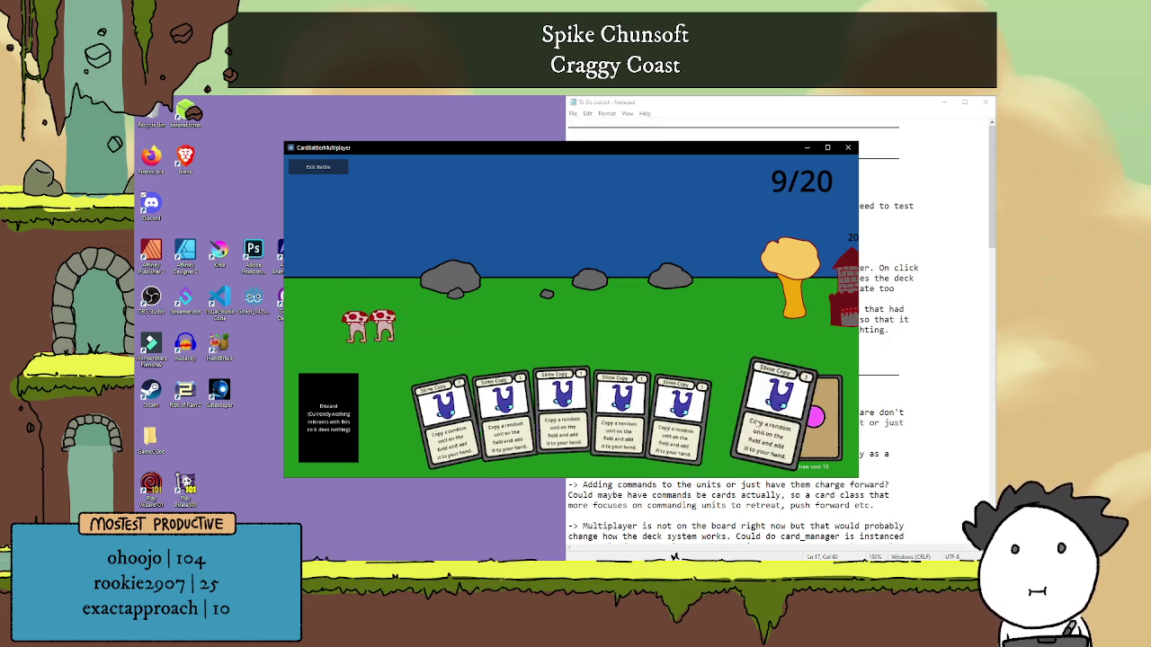
pyautogui.press('Left')
pyautogui.press('Left')
pyautogui.moveTo(611, 405); pyautogui.dragTo(754, 270)
pyautogui.press('Left')
pyautogui.moveTo(656, 404); pyautogui.dragTo(700, 337)
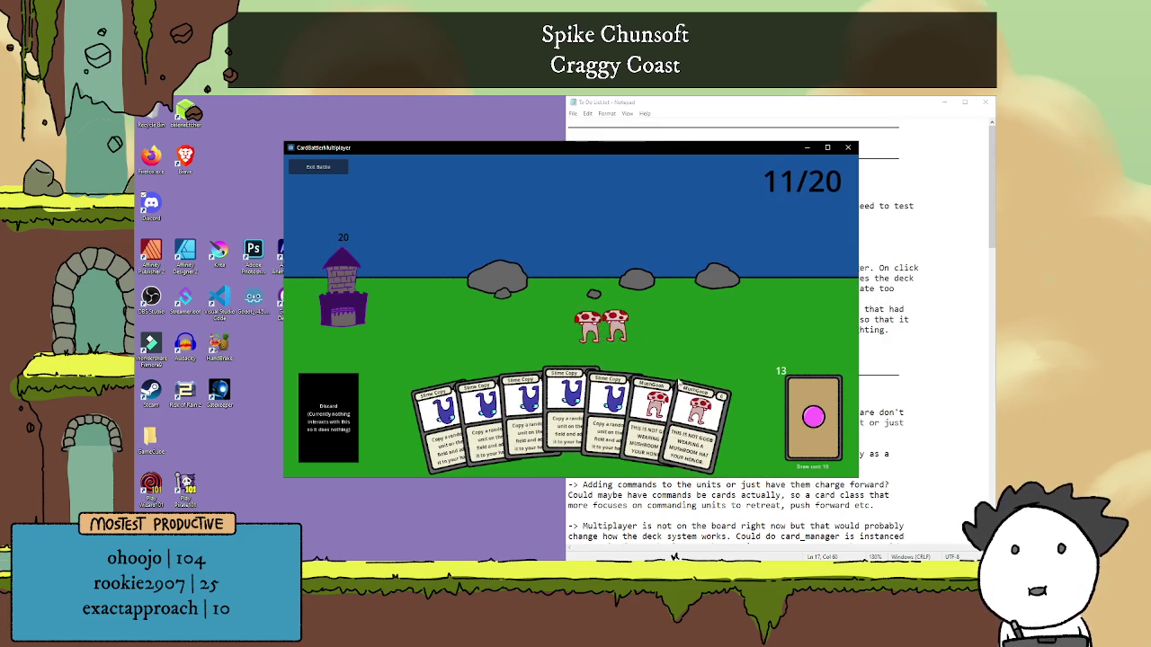
pyautogui.click(651, 403)
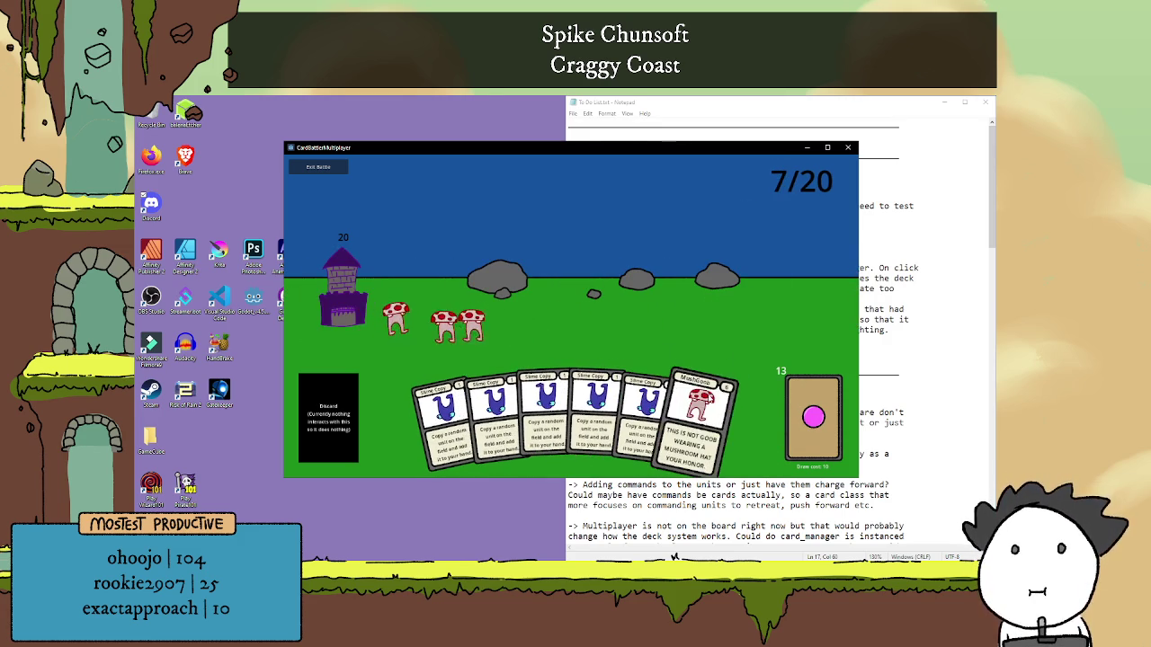
pyautogui.moveTo(699, 413); pyautogui.dragTo(686, 335)
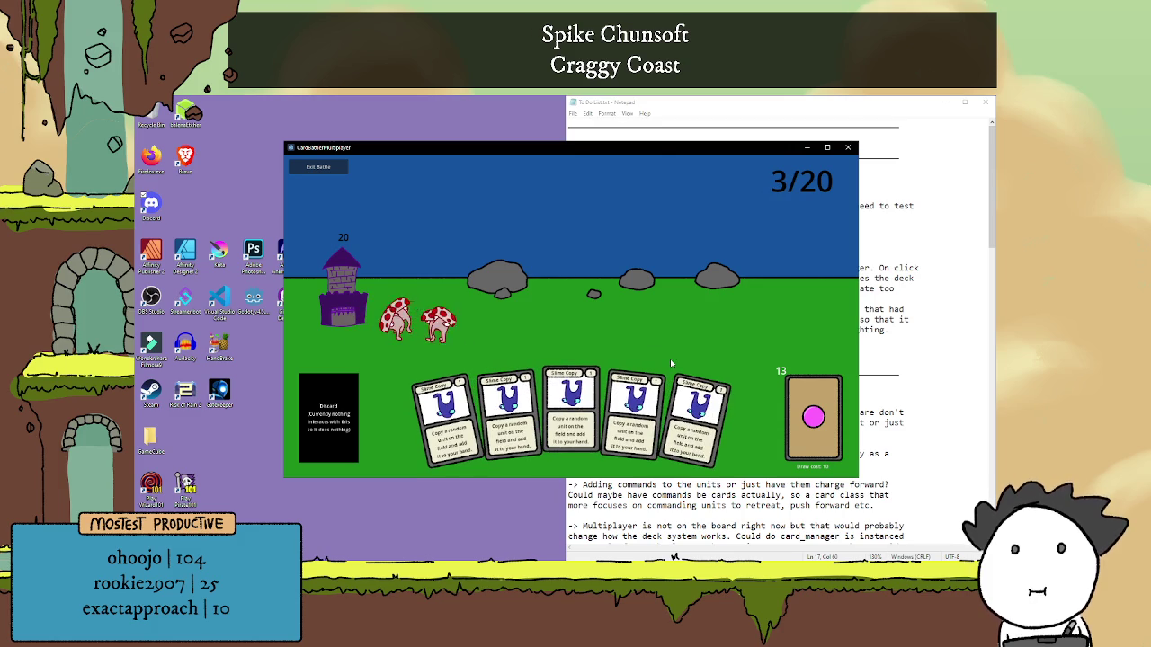
pyautogui.moveTo(698, 414); pyautogui.dragTo(749, 281)
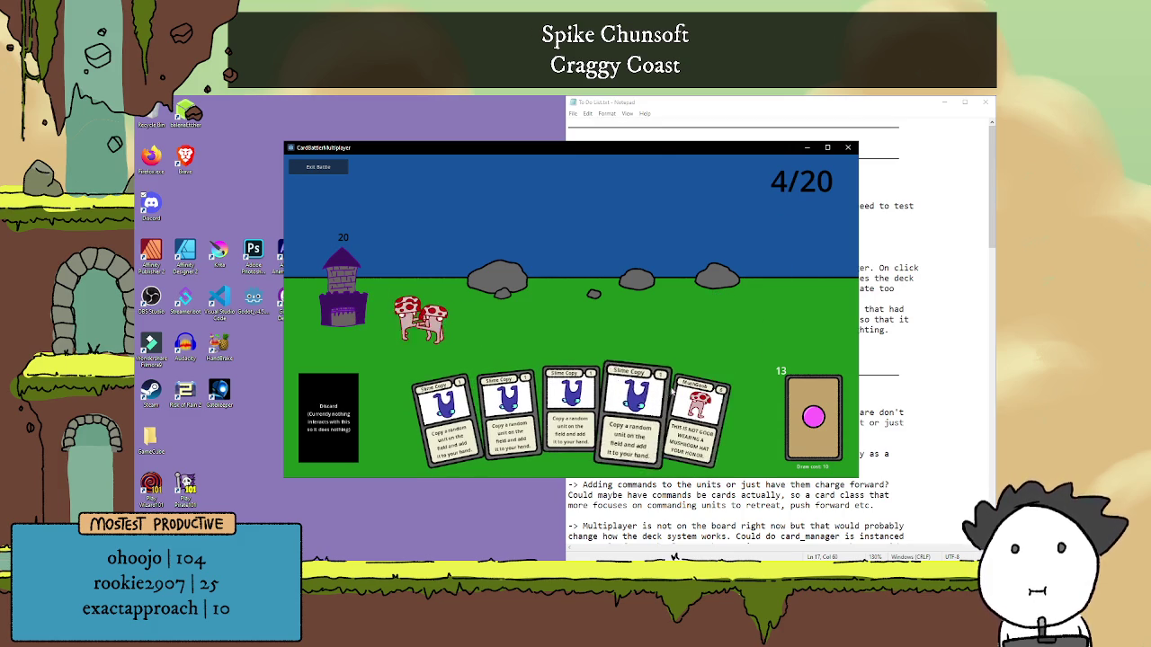
pyautogui.moveTo(700, 413); pyautogui.dragTo(669, 331)
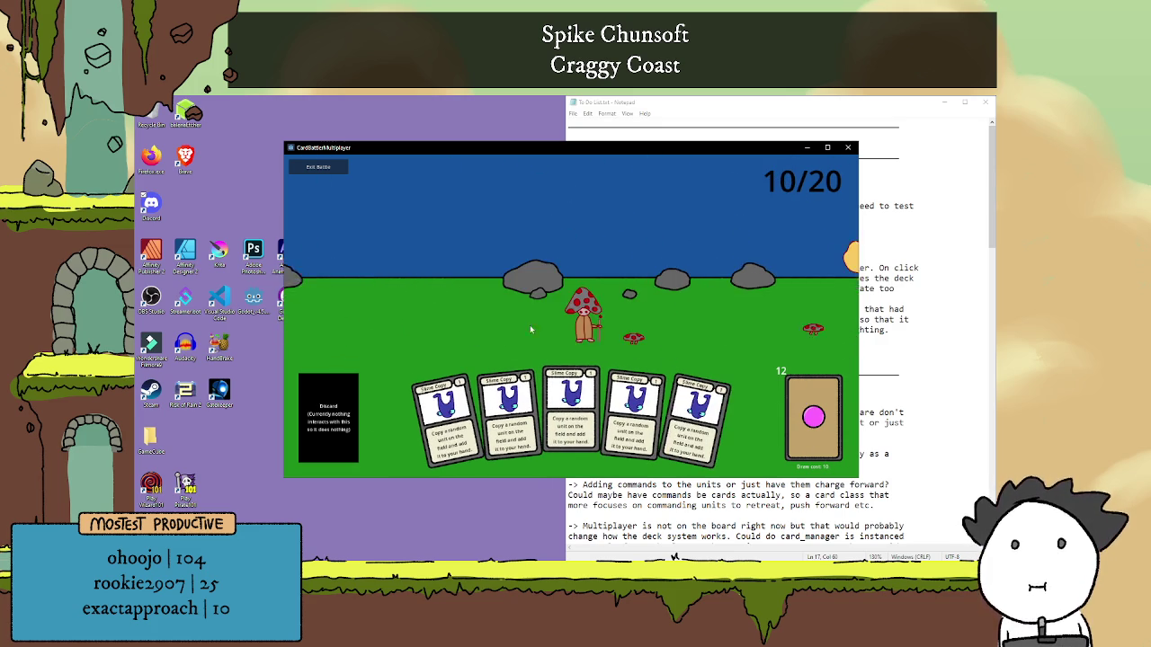
# Play more Slime Copy cards, Lil Mush and Magic Mush, drawing until the match ends.
pyautogui.moveTo(692, 401); pyautogui.dragTo(630, 333)
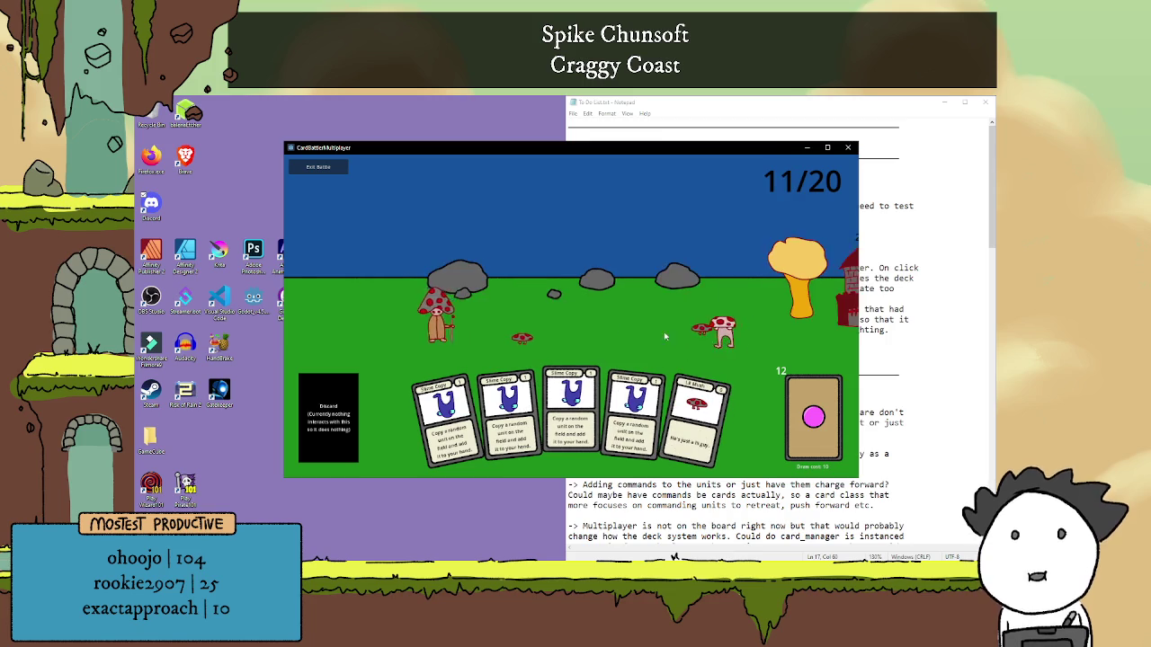
pyautogui.click(786, 403)
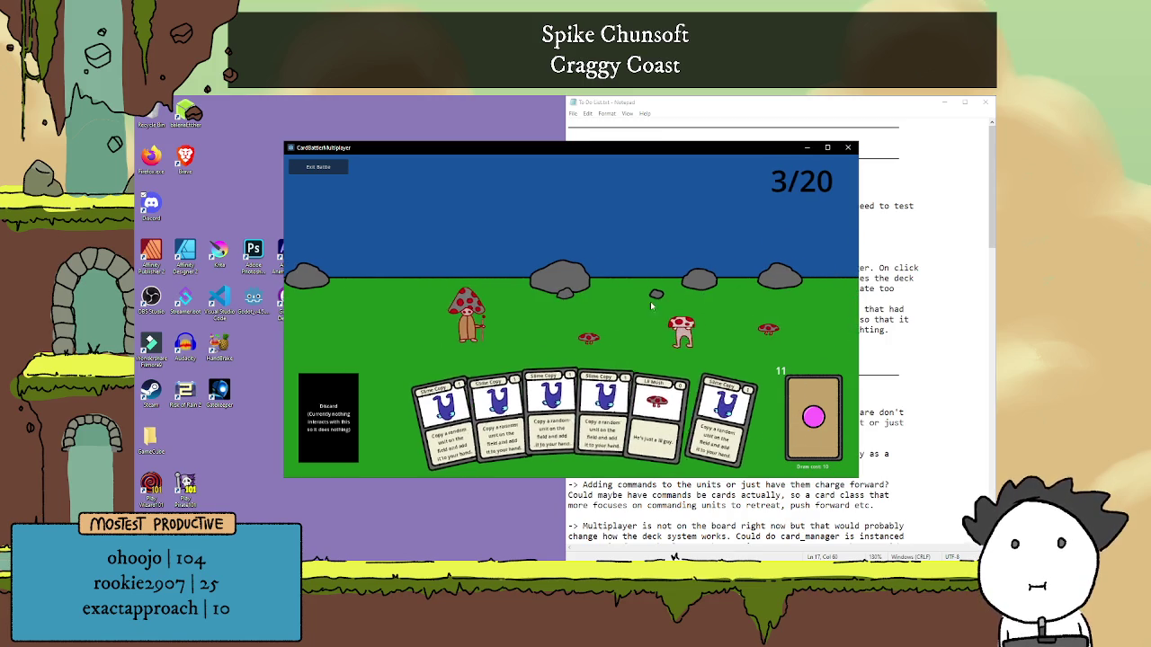
pyautogui.moveTo(646, 409); pyautogui.dragTo(642, 342)
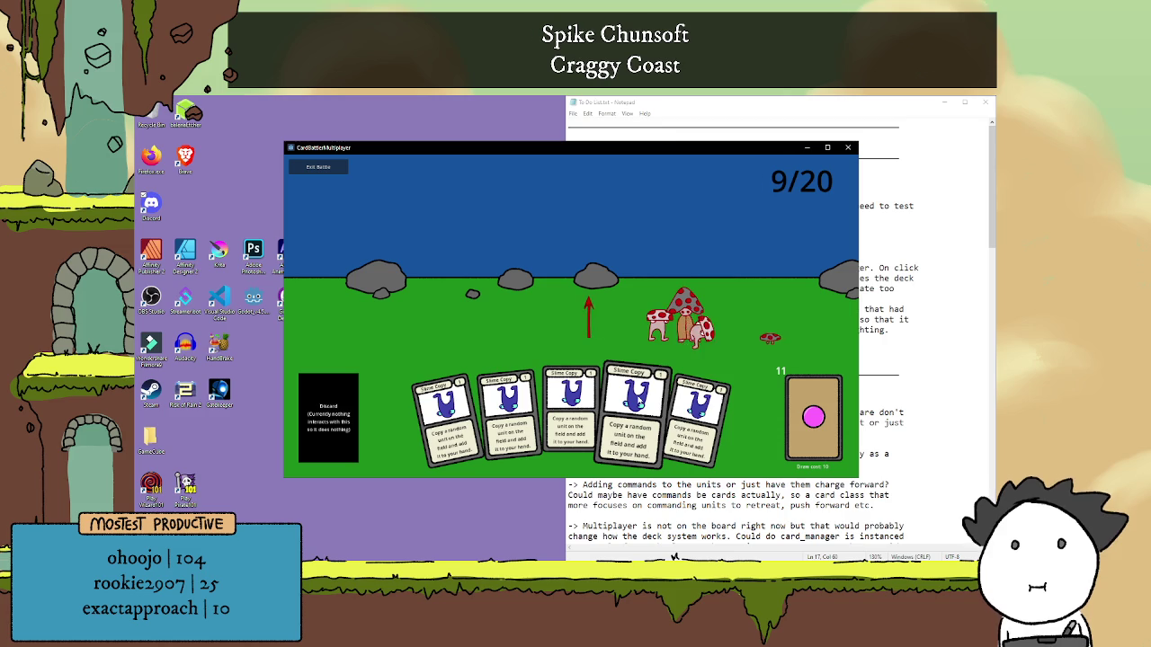
pyautogui.moveTo(666, 373)
pyautogui.mouseDown()
pyautogui.moveTo(744, 297)
pyautogui.moveTo(737, 306)
pyautogui.mouseUp()
pyautogui.click(636, 412)
pyautogui.click(814, 418)
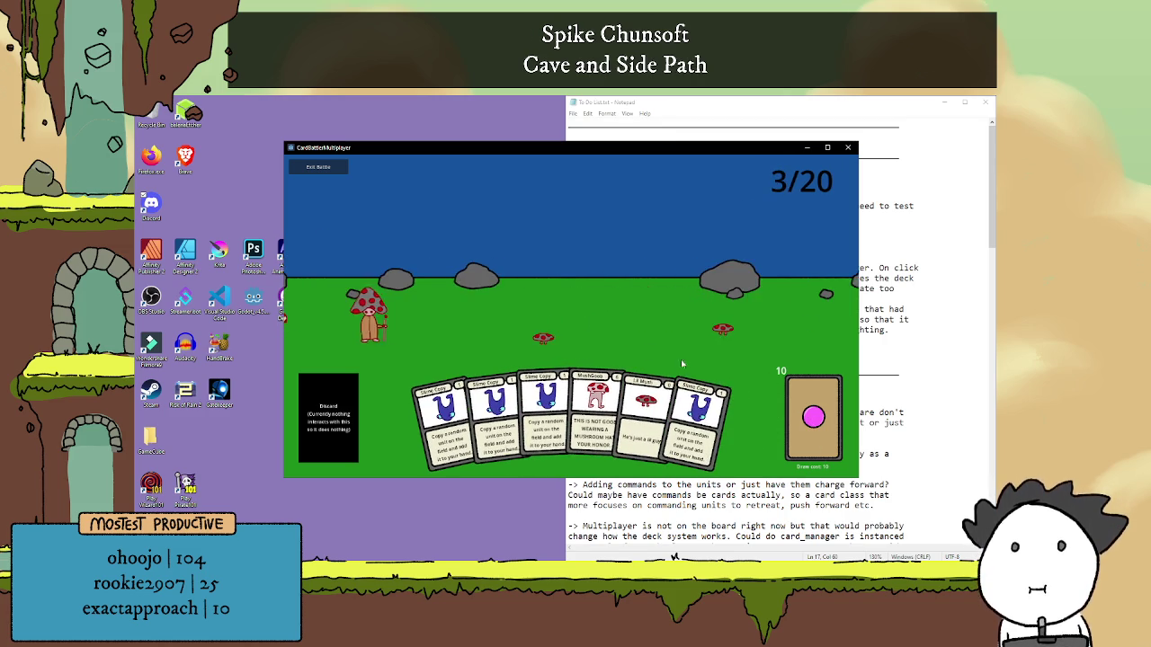
pyautogui.click(712, 406)
pyautogui.click(539, 409)
pyautogui.click(622, 399)
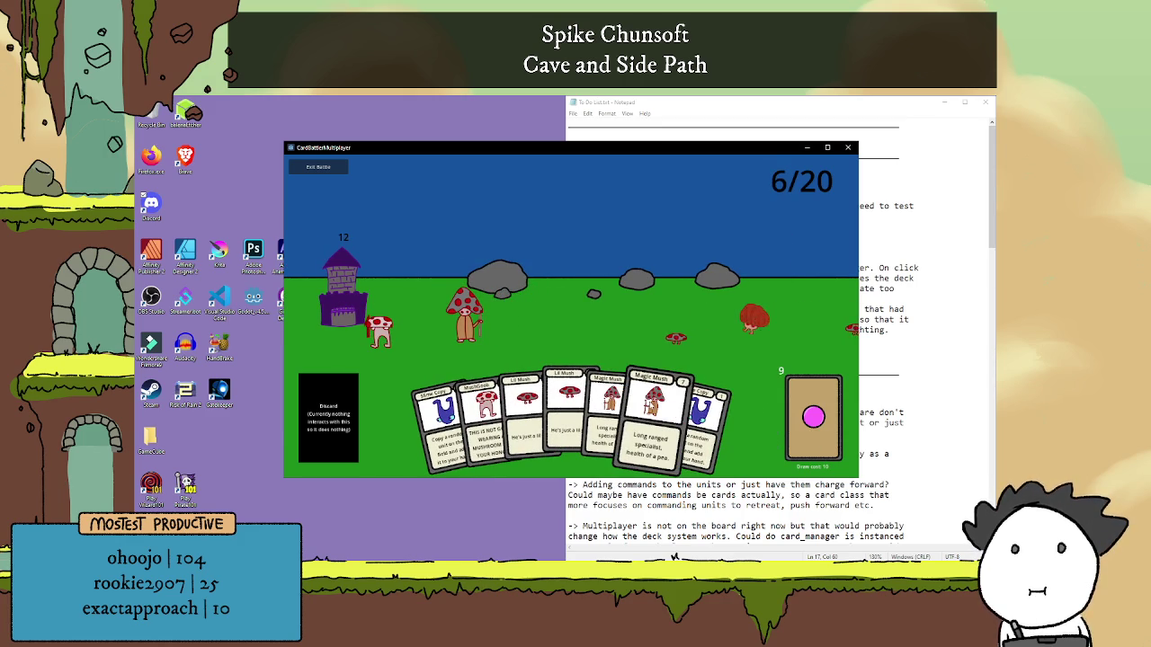
pyautogui.click(652, 404)
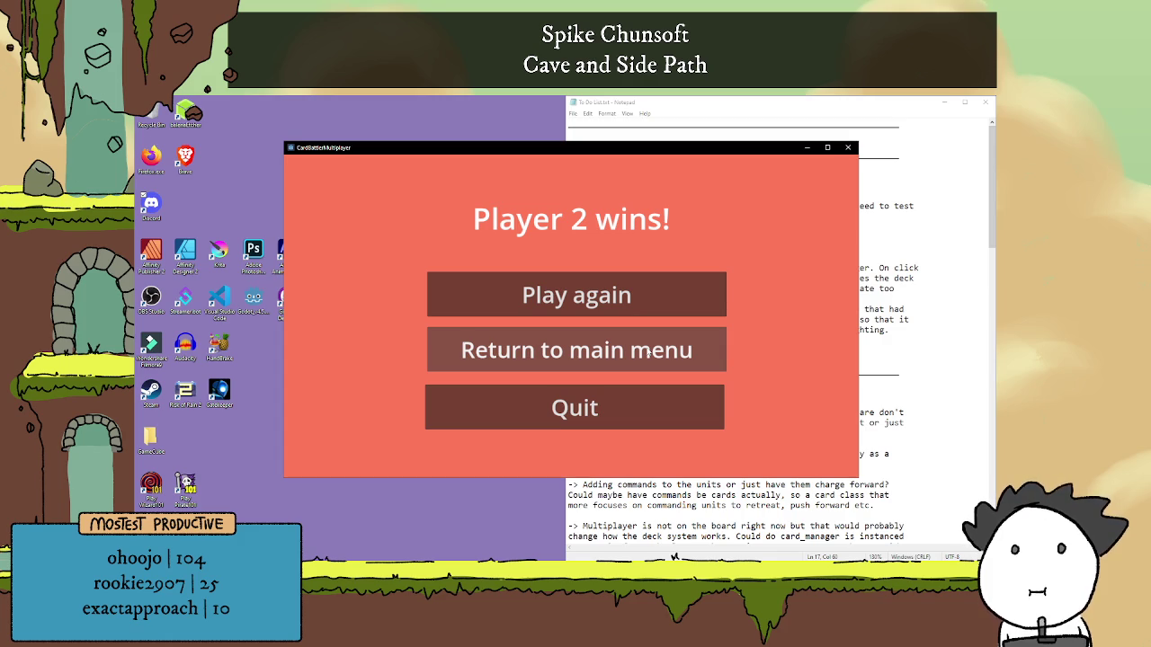
# Play again and start a new Slime-deck match on the Big stage against Fungi.
pyautogui.click(633, 311)
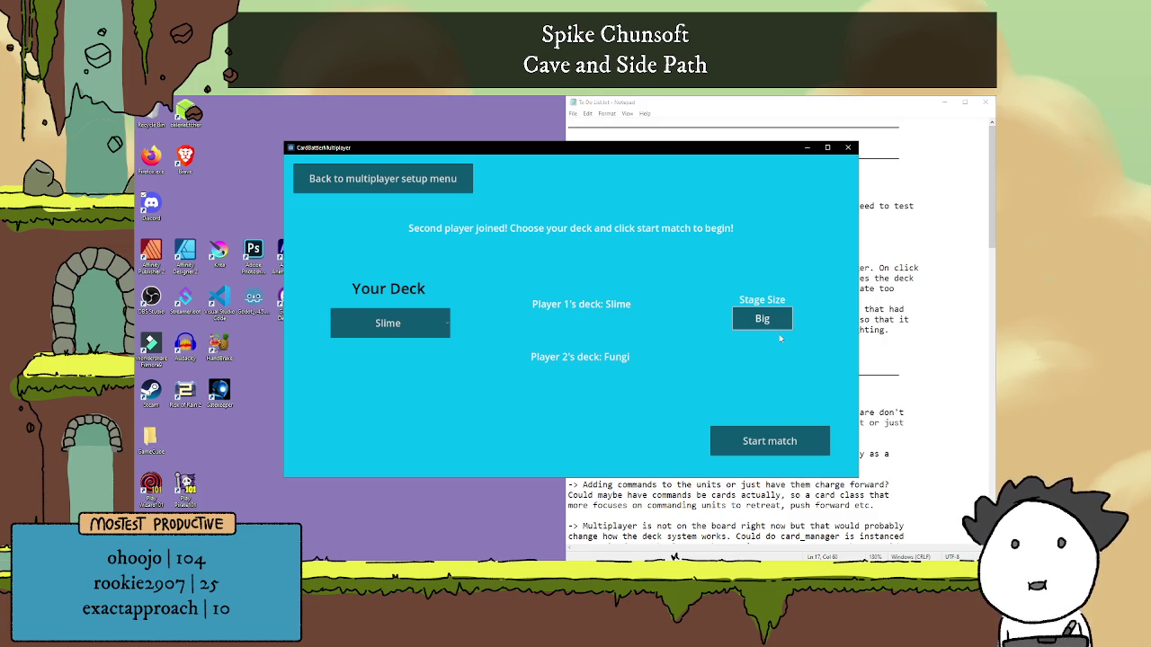
pyautogui.click(770, 441)
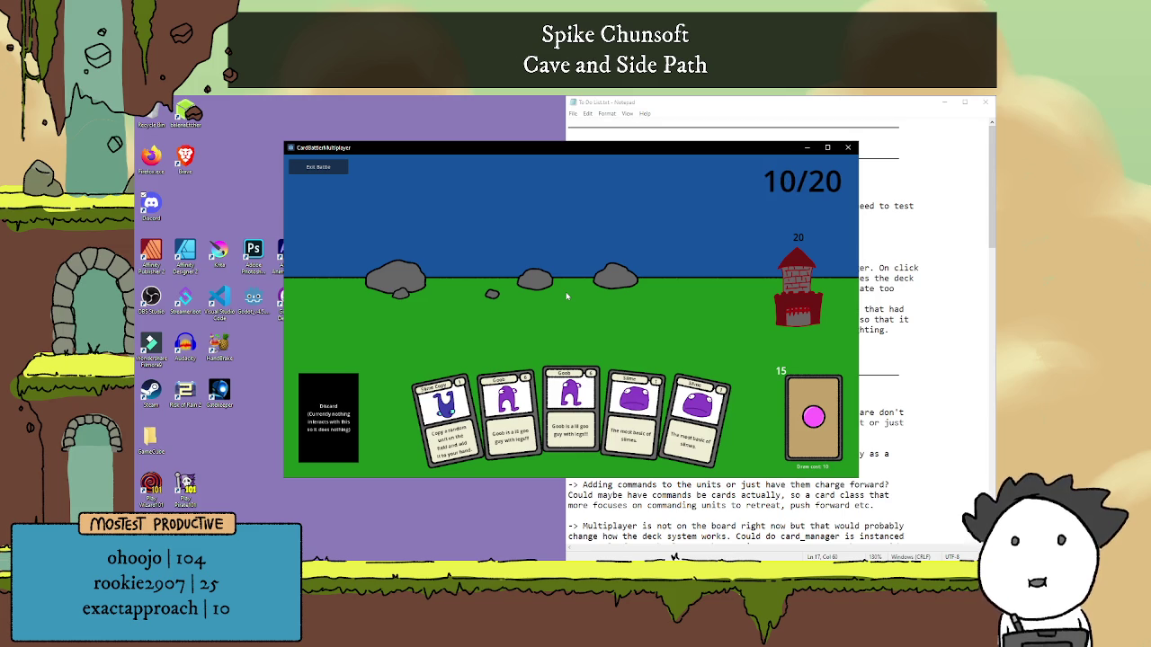
# Draw cards and play Big Mush, Staff Slime, Goop Spray, Slime, Goob and Sword Slime cards.
pyautogui.click(788, 409)
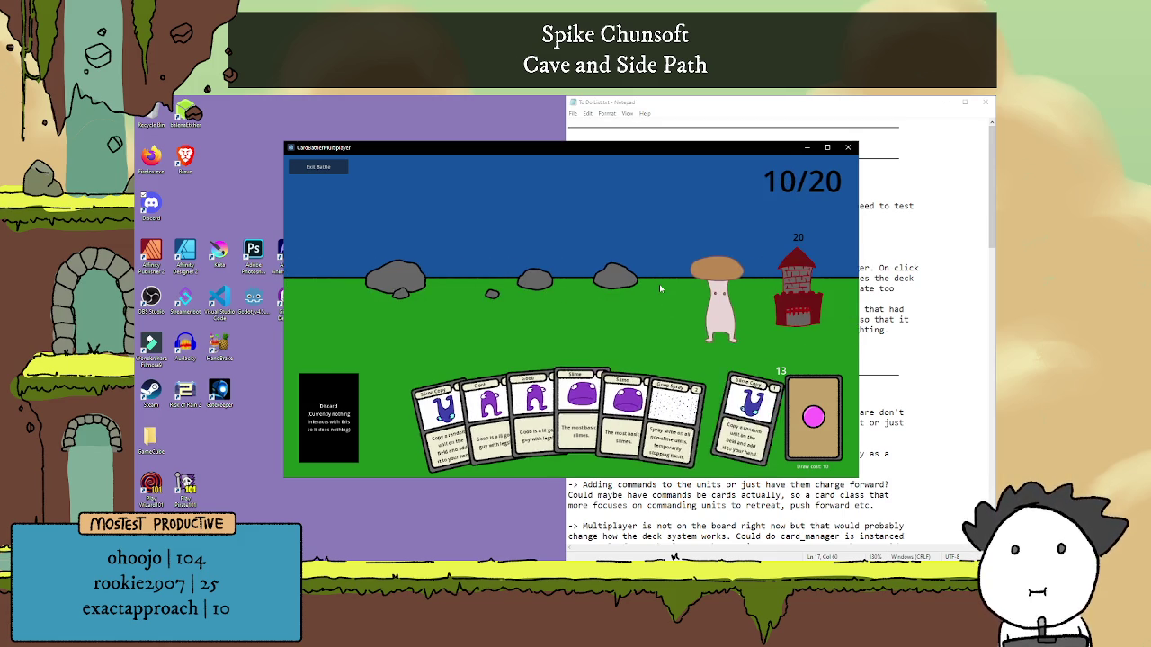
pyautogui.click(813, 418)
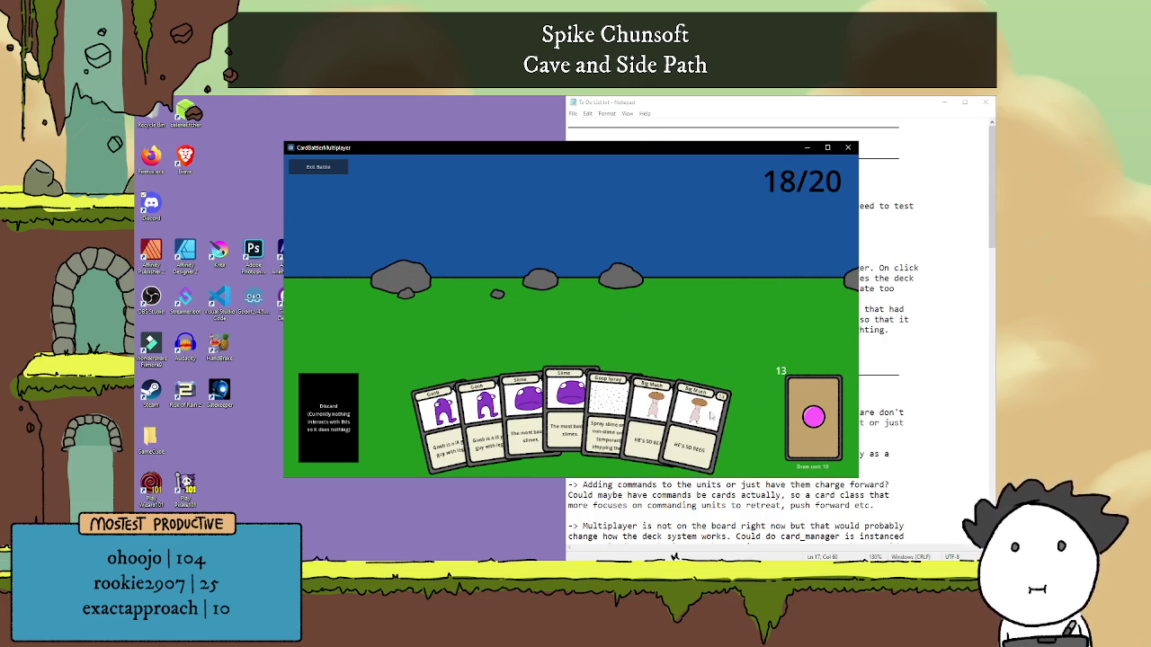
pyautogui.click(724, 411)
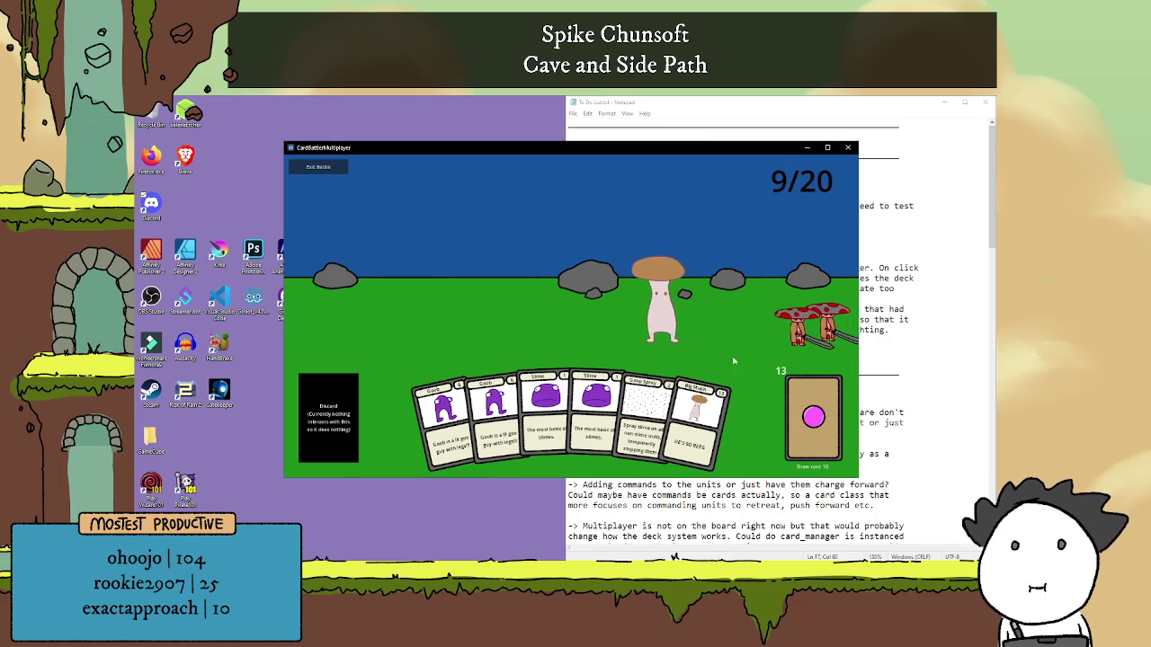
pyautogui.click(805, 407)
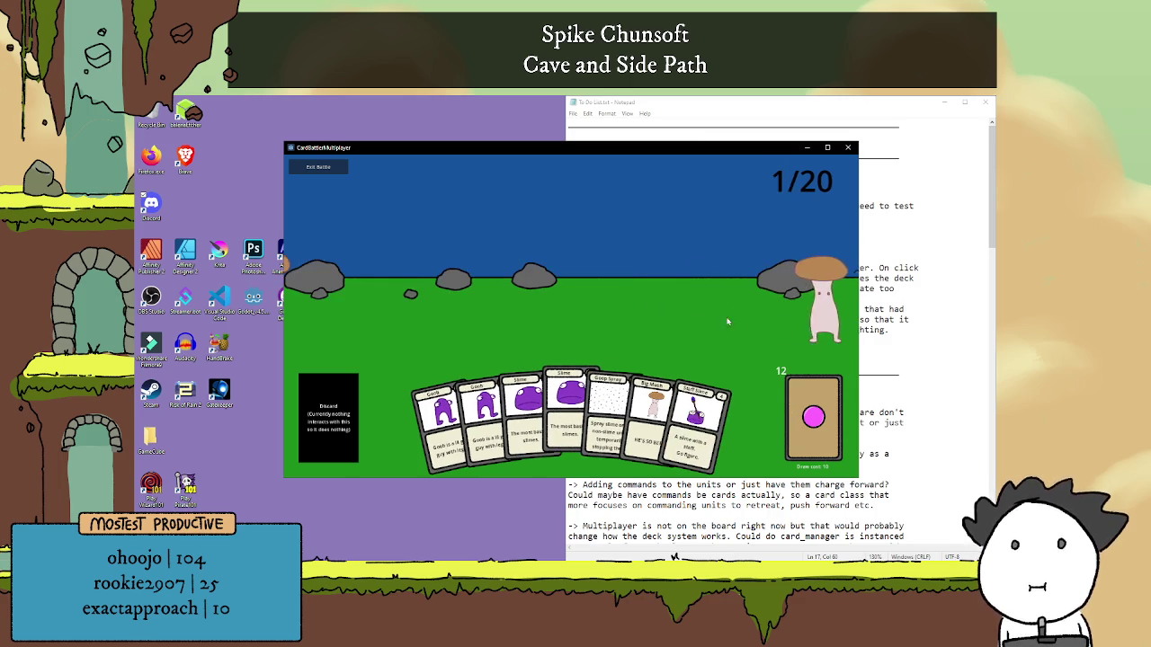
pyautogui.click(712, 417)
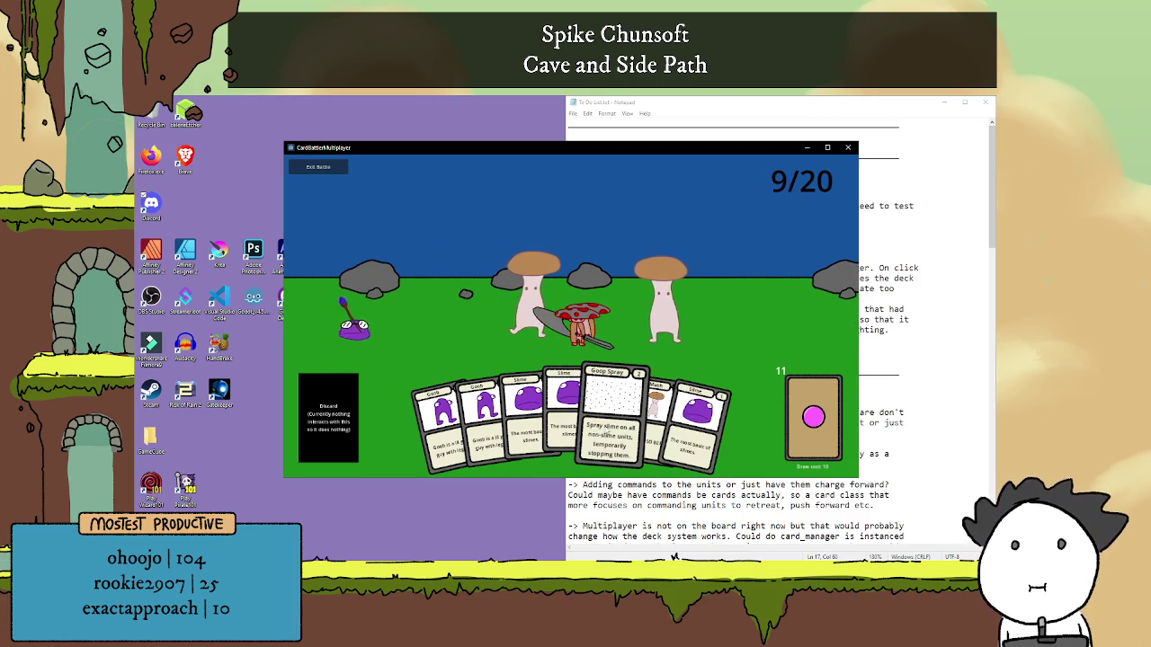
pyautogui.click(608, 434)
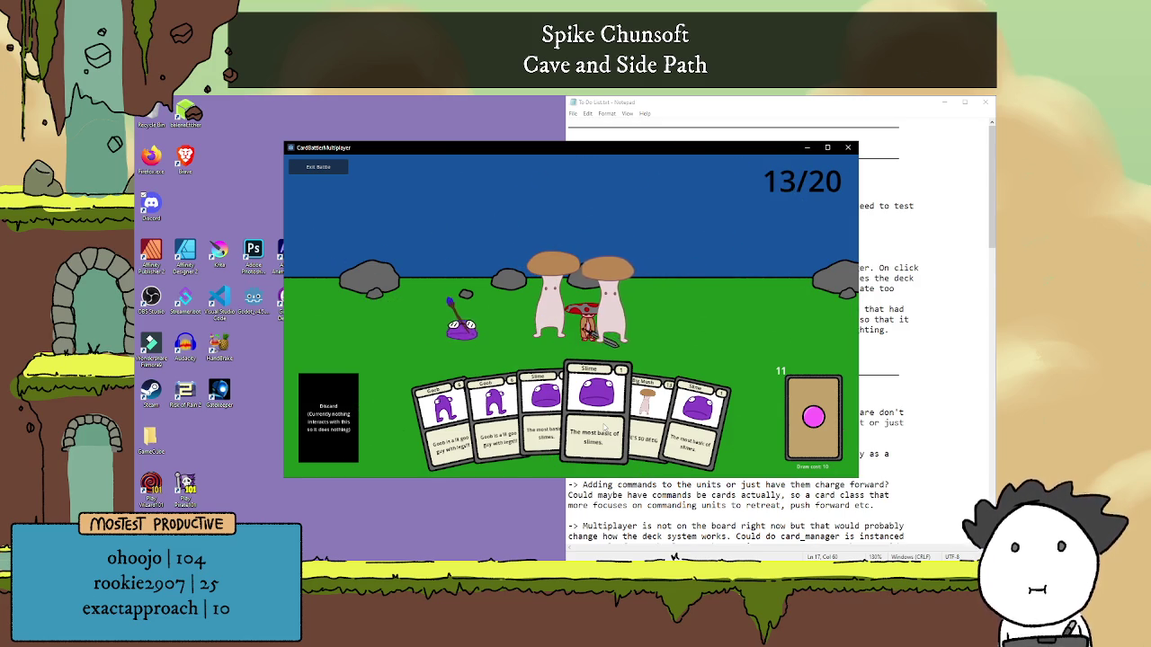
pyautogui.click(605, 426)
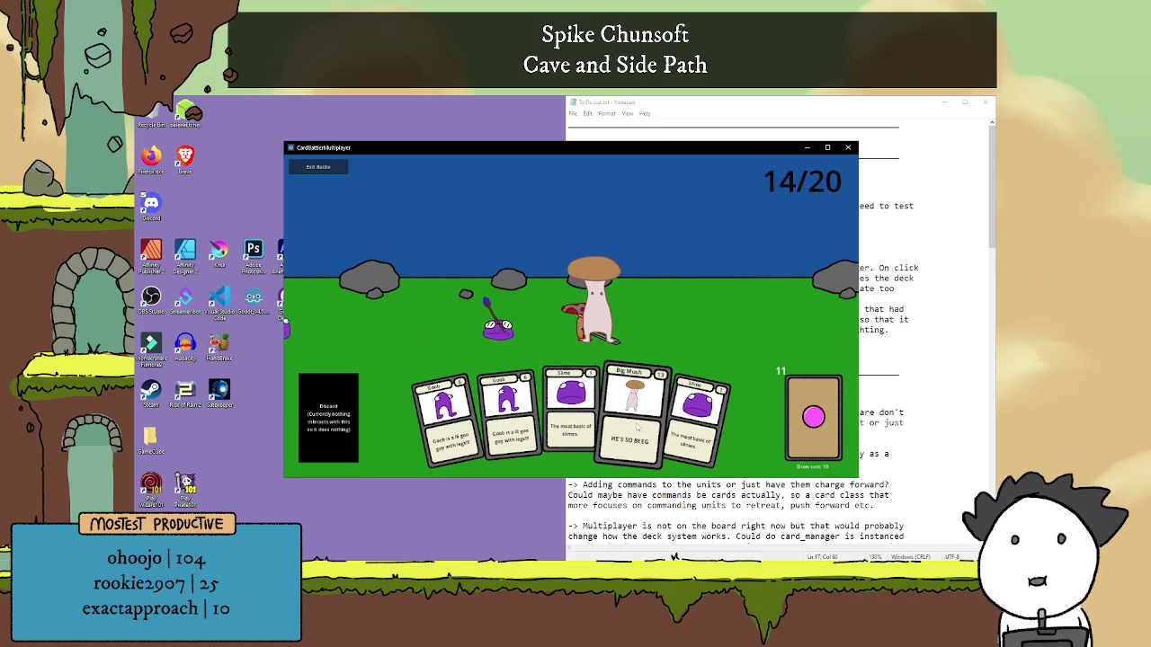
pyautogui.click(637, 426)
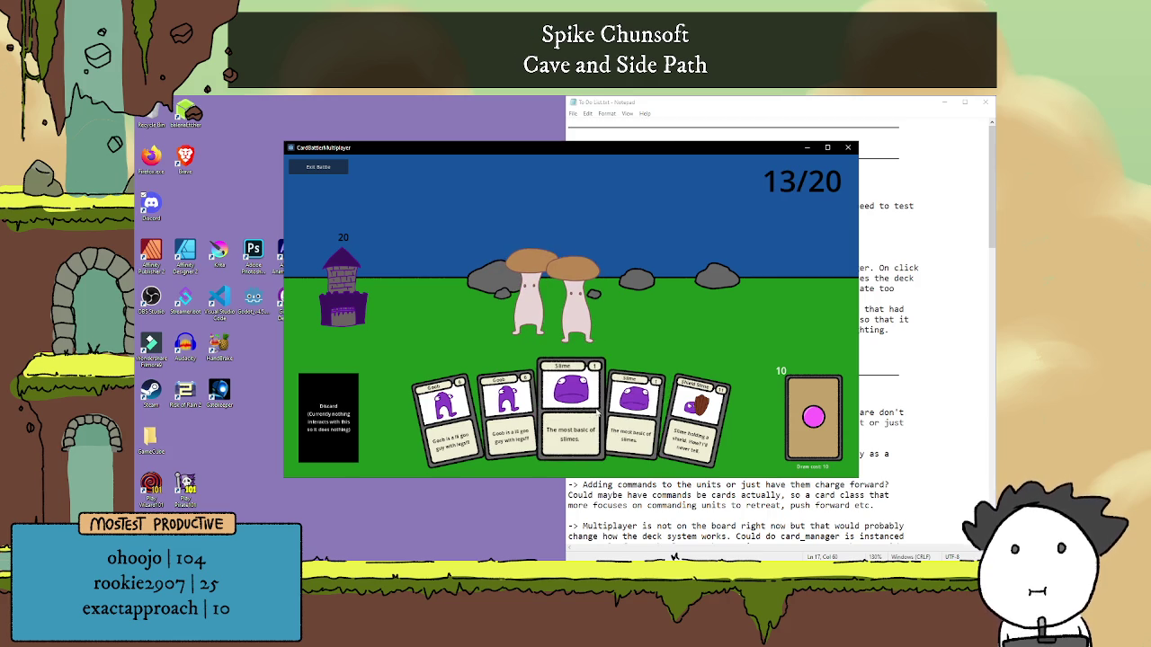
pyautogui.click(835, 419)
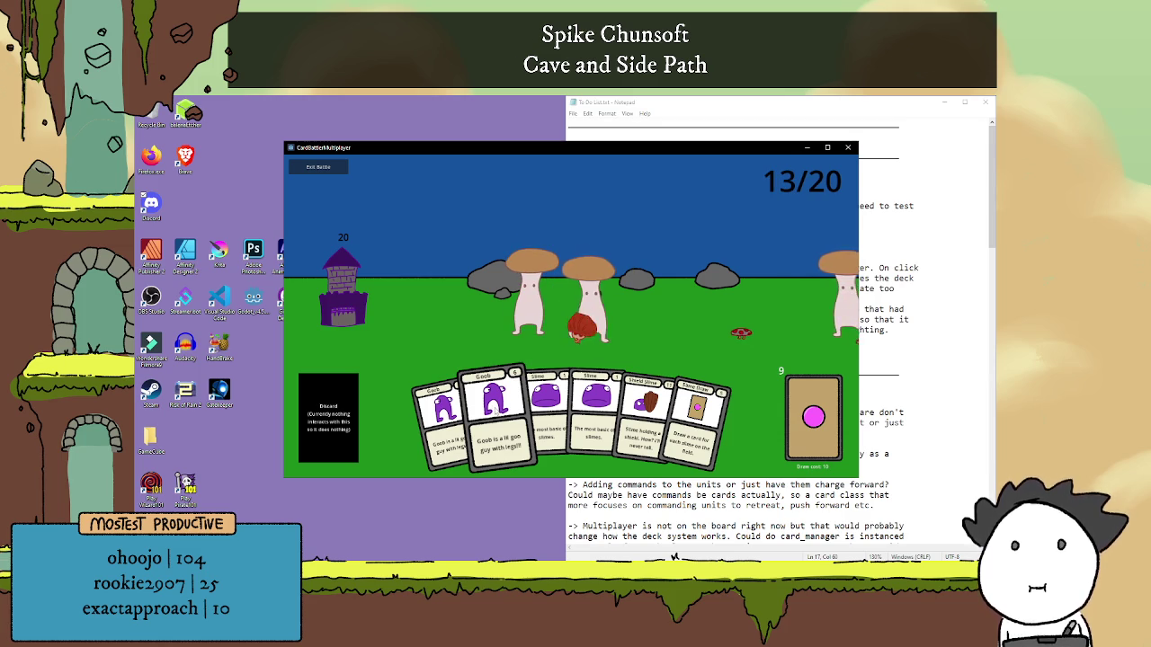
pyautogui.click(501, 406)
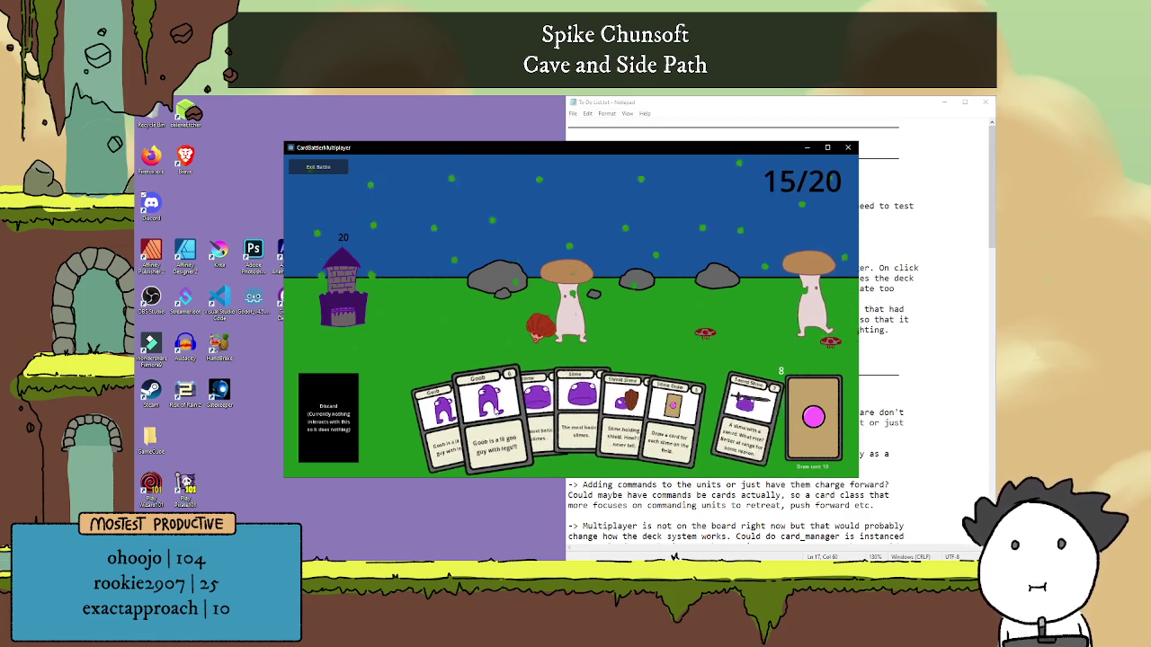
pyautogui.click(696, 419)
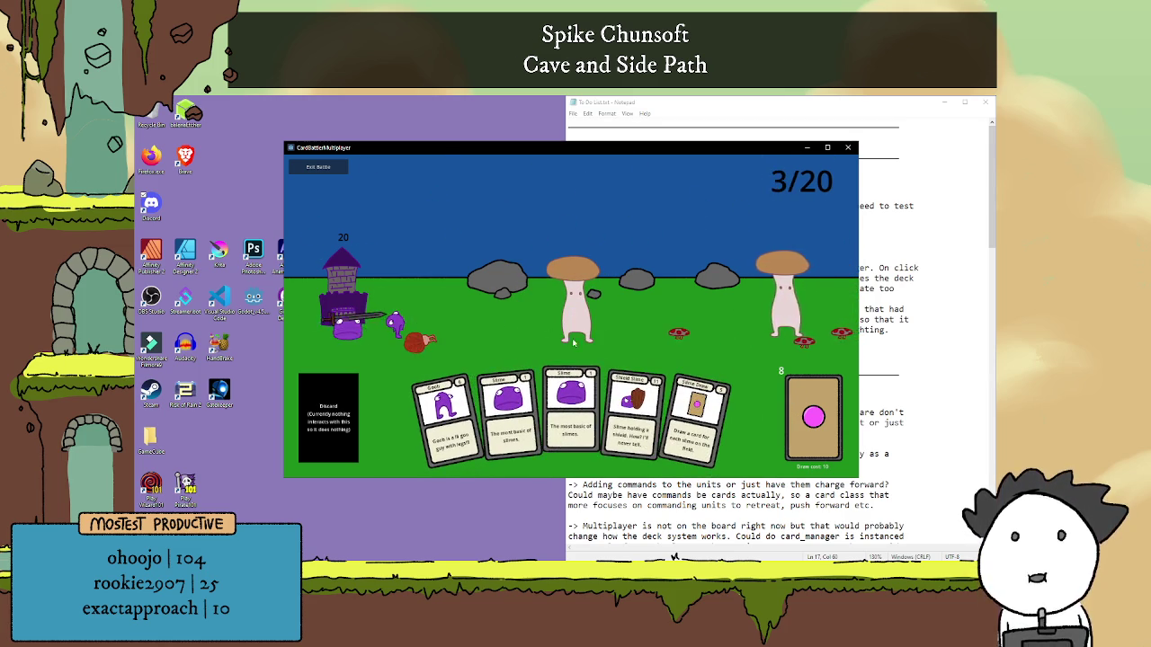
# Play Slime, Slime Draw, Goop Spray, Slime Copy, Goob, Lil Mush and Shield Slime until Player 2 wins.
pyautogui.click(544, 409)
pyautogui.click(541, 416)
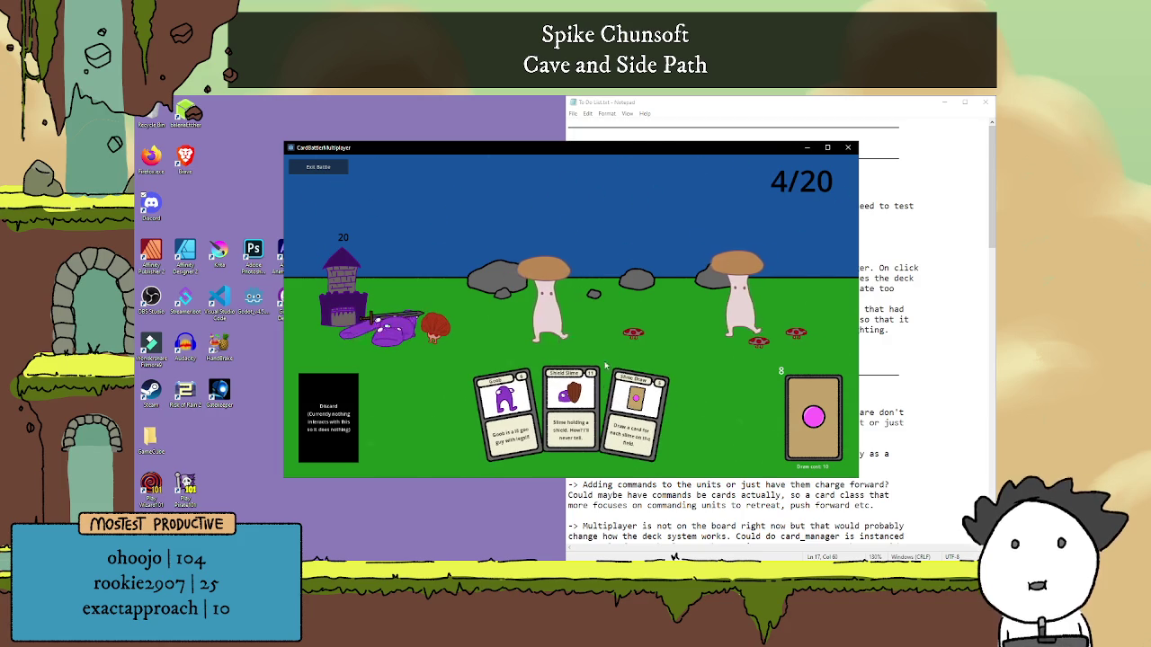
pyautogui.click(637, 409)
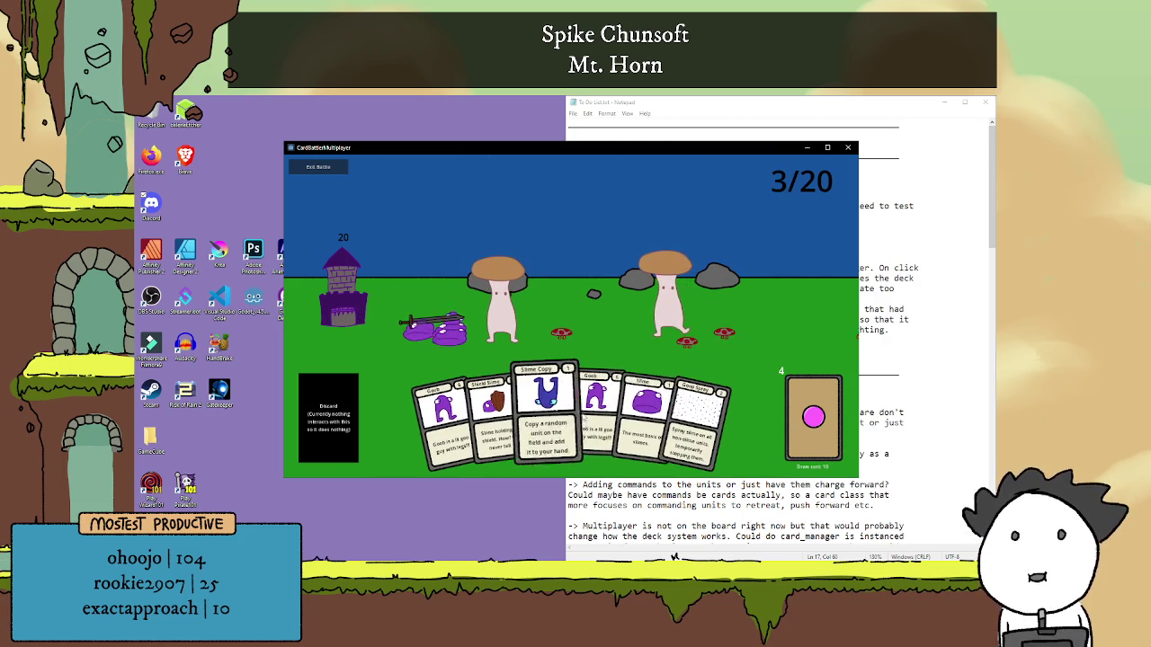
pyautogui.click(705, 418)
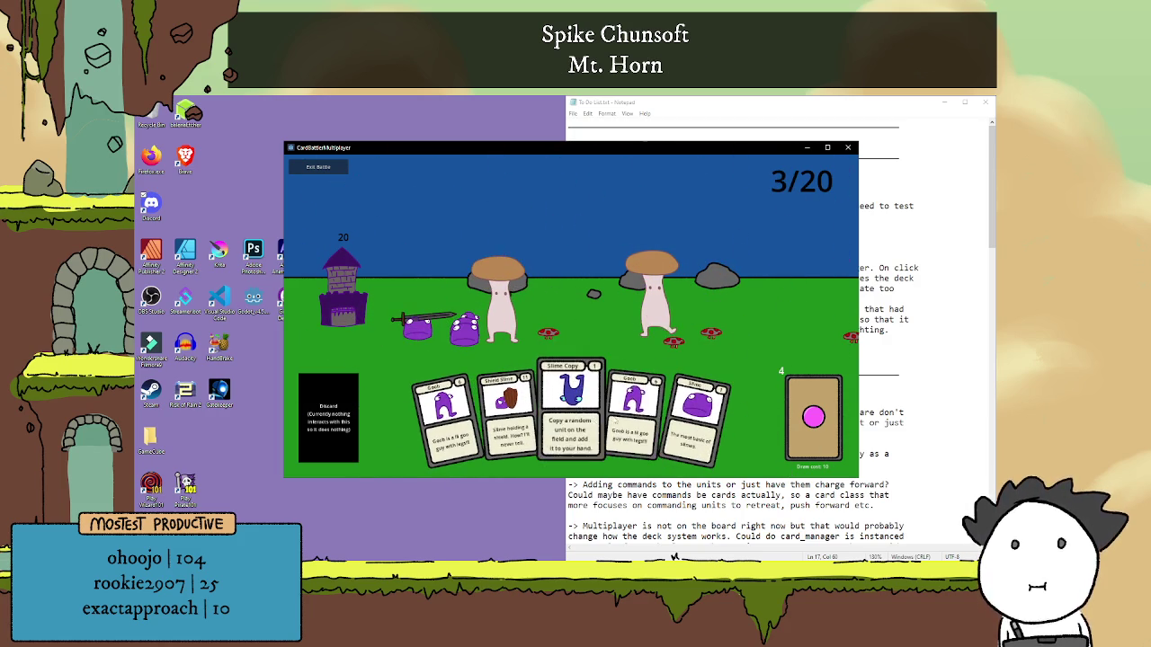
pyautogui.click(575, 411)
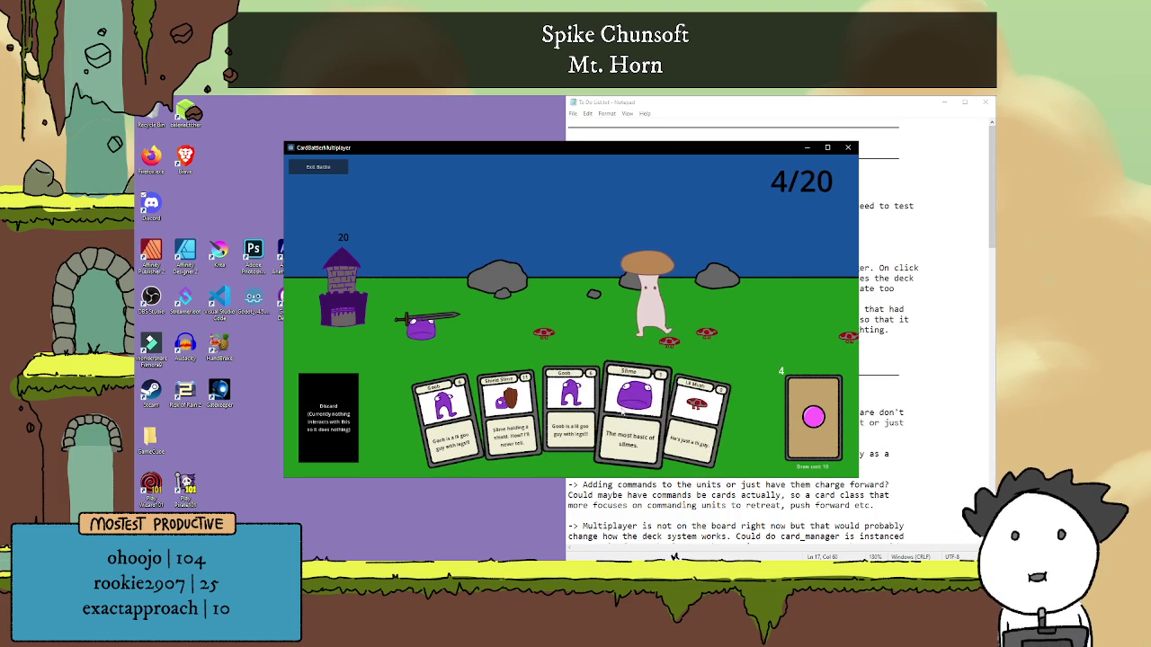
pyautogui.click(578, 408)
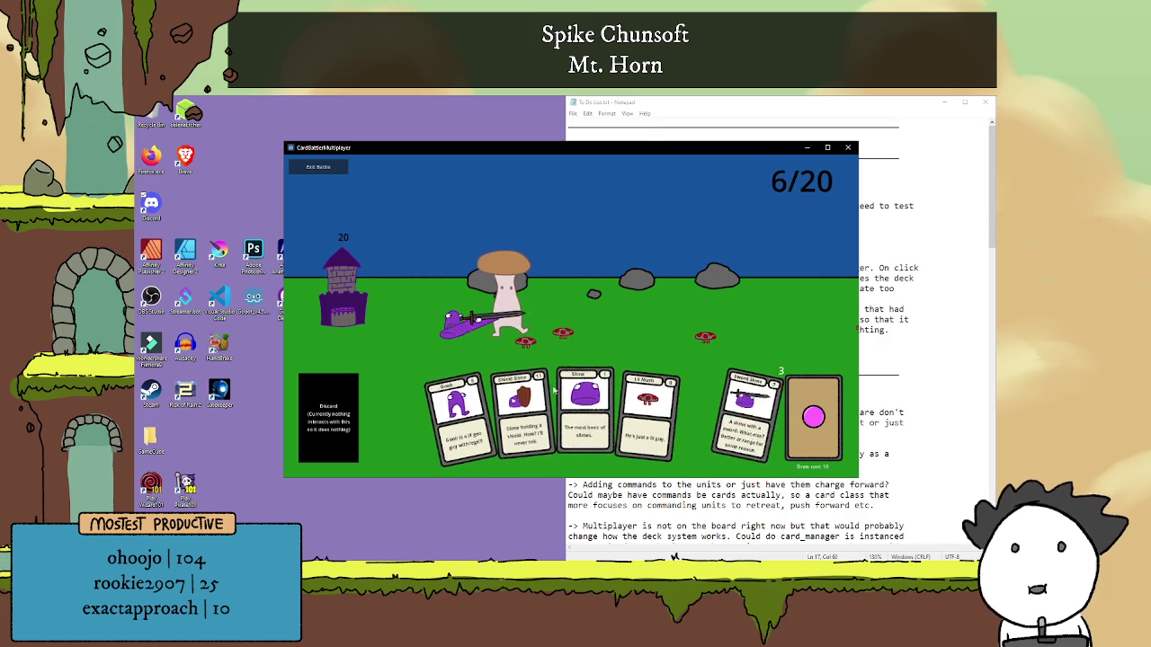
pyautogui.click(635, 409)
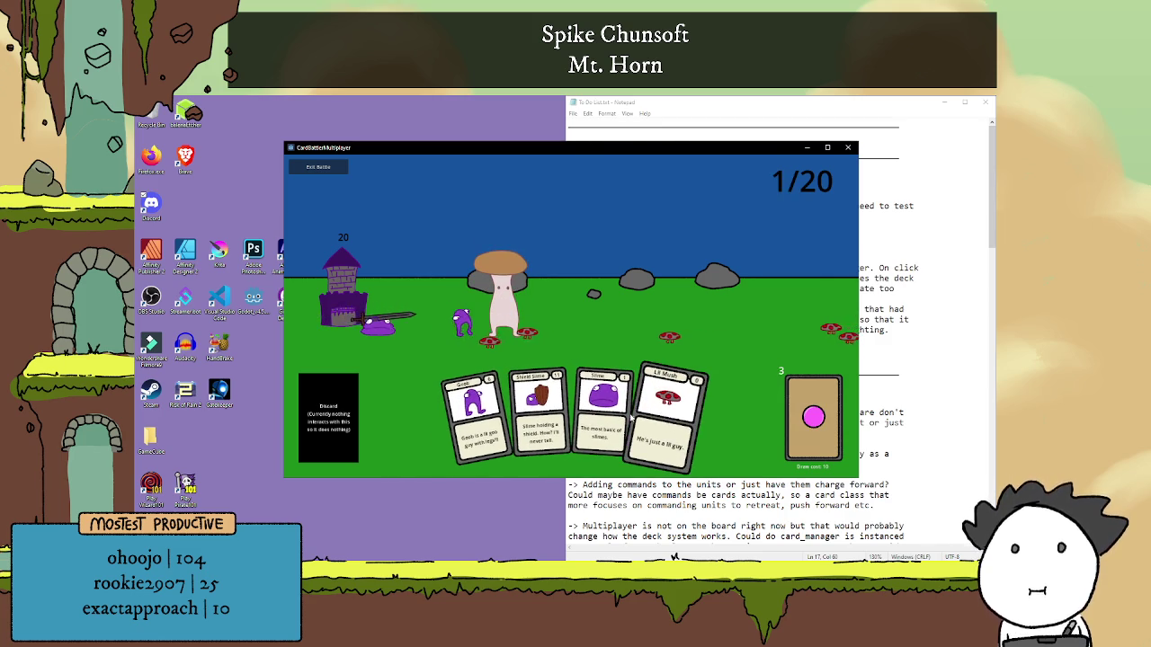
pyautogui.click(630, 419)
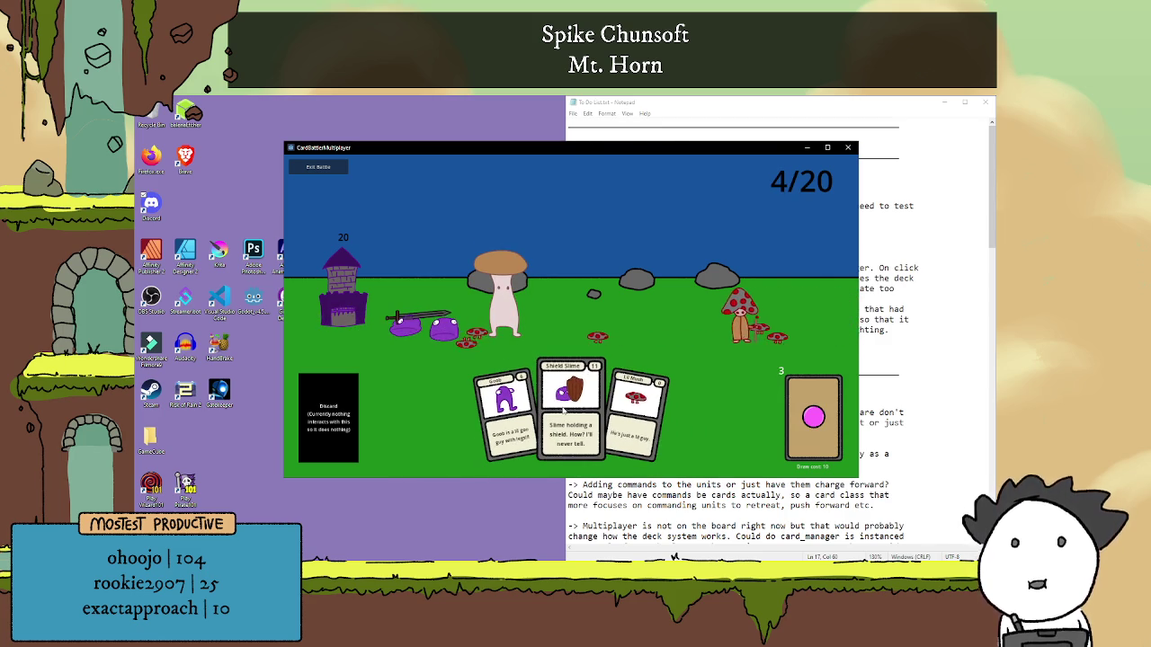
pyautogui.click(619, 415)
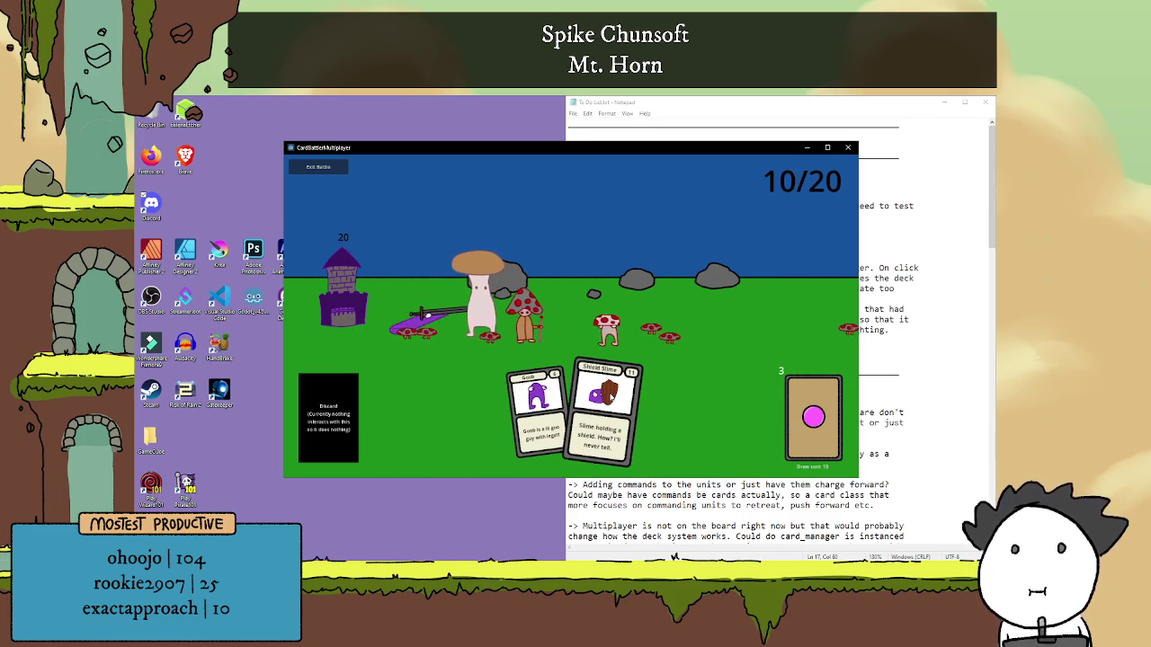
pyautogui.click(611, 397)
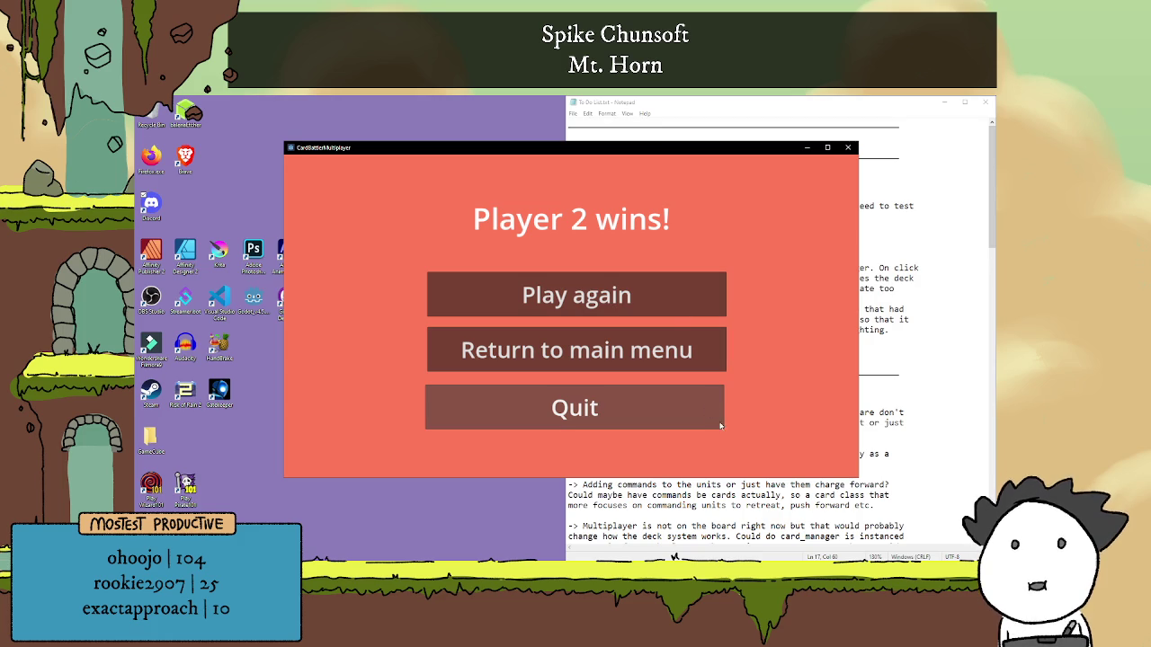
pyautogui.click(724, 286)
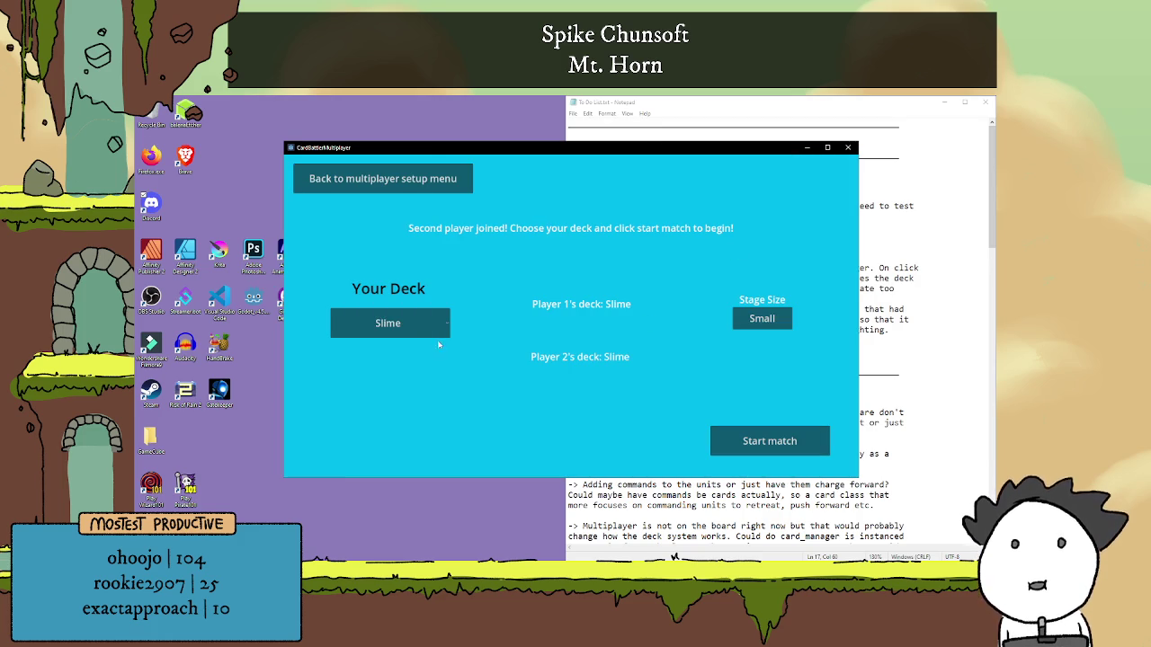
# Choose the Heavy deck and Big stage size, then start the match against Fungi.
pyautogui.click(446, 333)
pyautogui.click(344, 376)
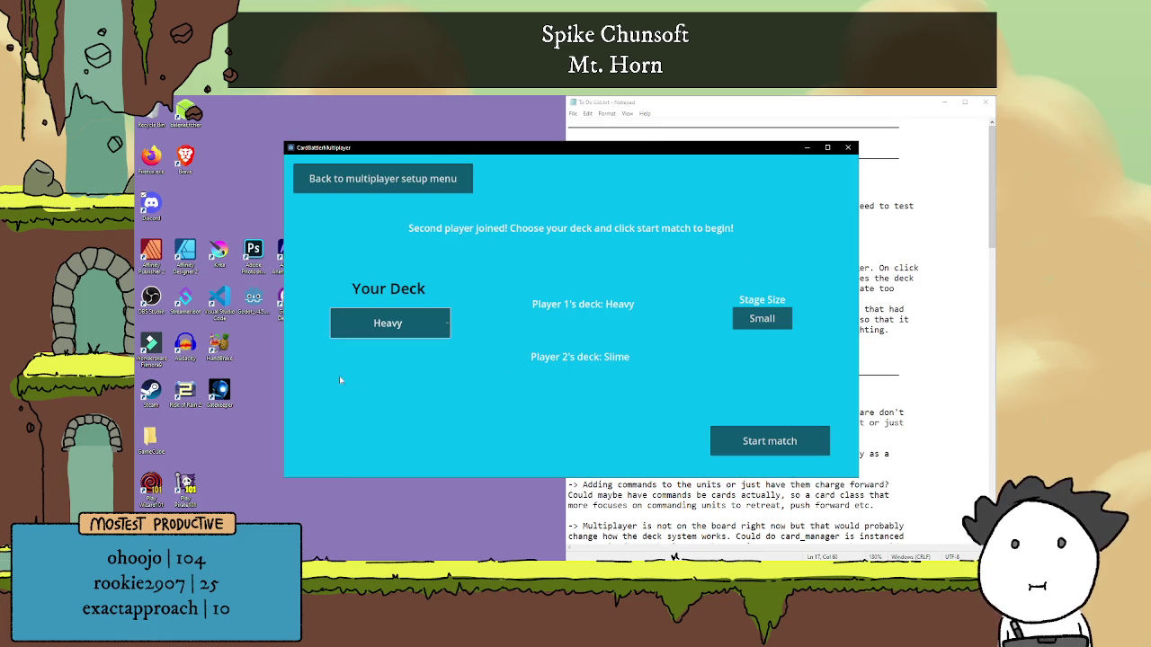
pyautogui.click(747, 329)
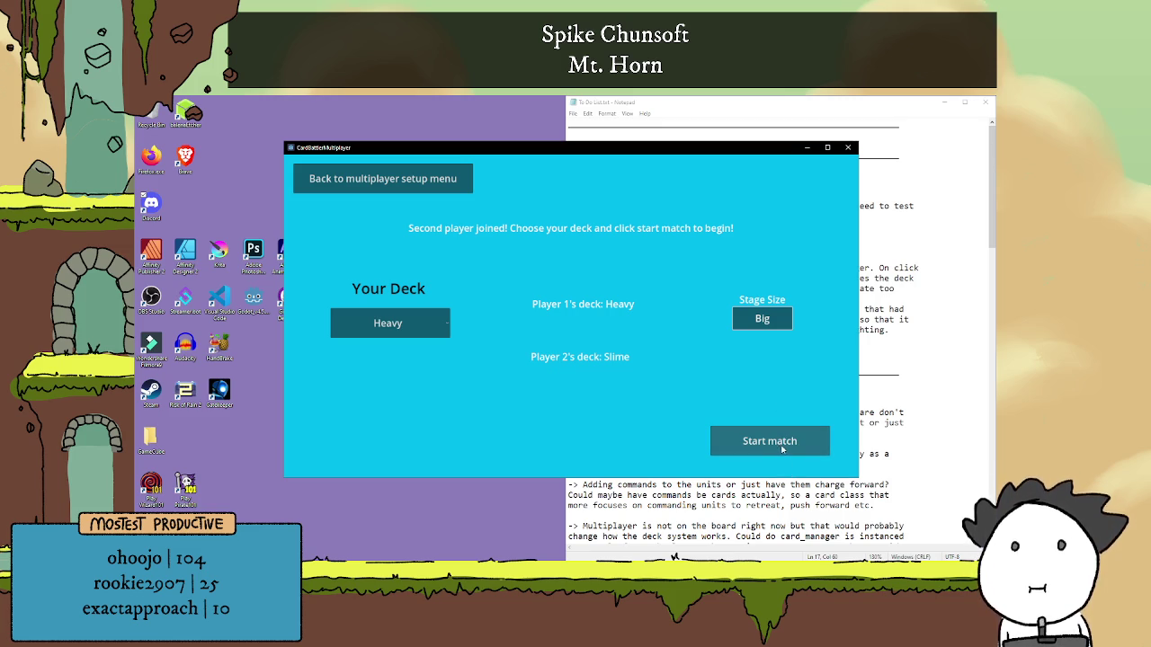
pyautogui.click(784, 431)
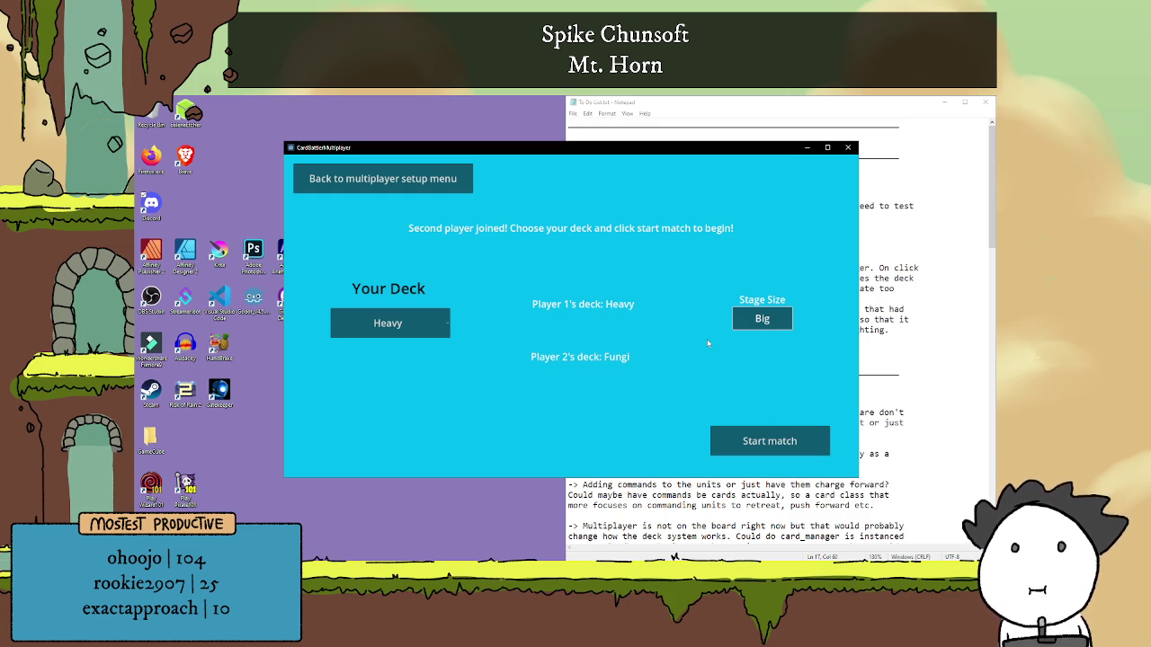
pyautogui.click(779, 446)
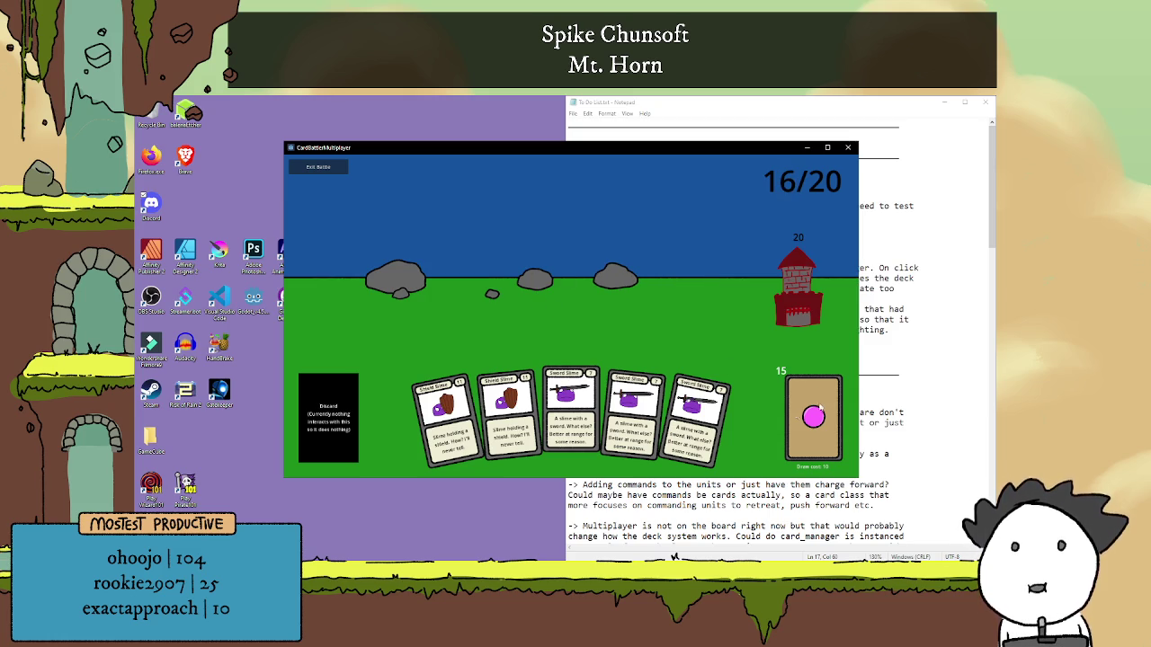
# Deploy a Shield Slime, two Sword Slimes and a Sword Mush onto the battlefield.
pyautogui.click(508, 418)
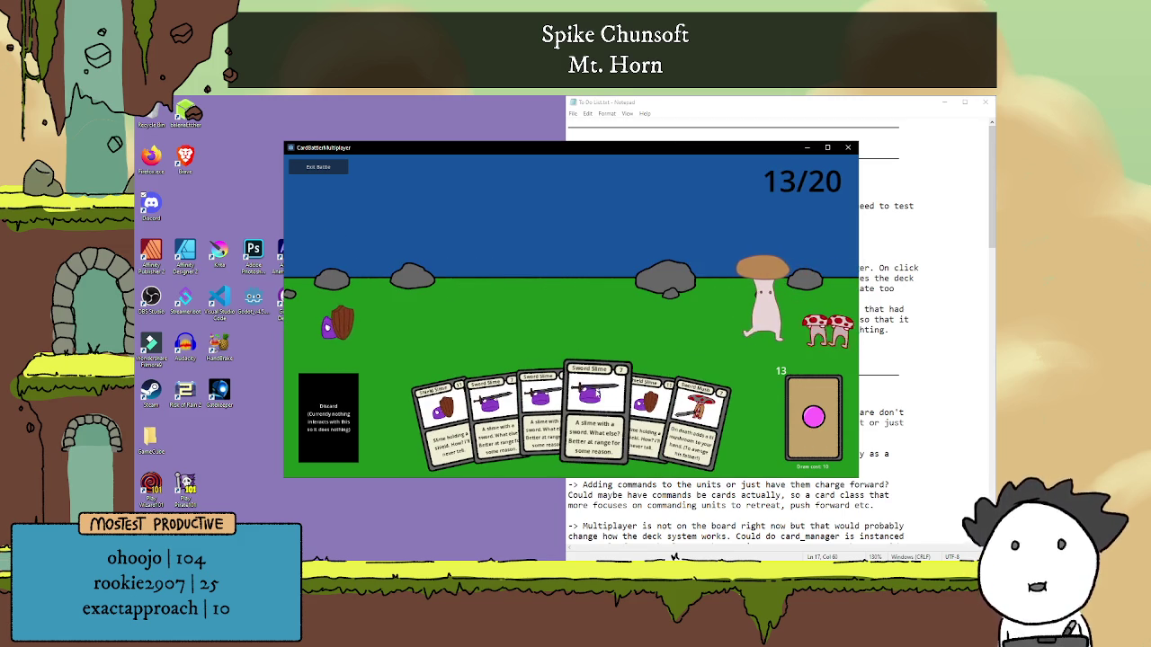
pyautogui.click(597, 394)
pyautogui.click(572, 396)
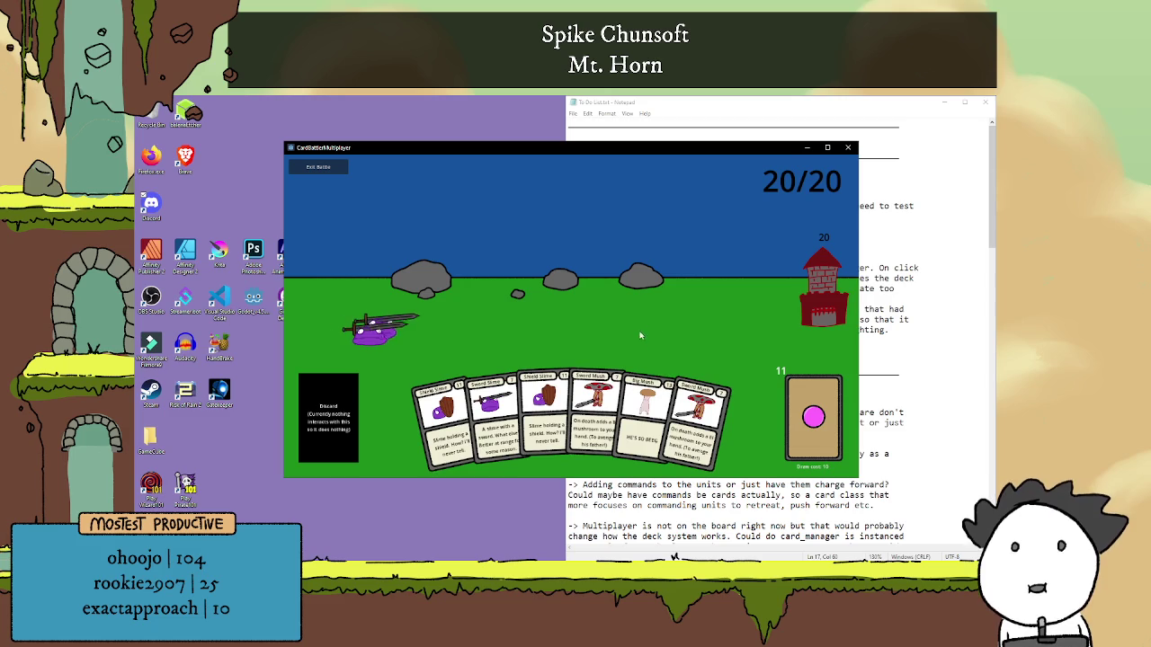
pyautogui.click(867, 449)
# Play Sword Mush and Sword Slime cards, drawing a Big Mush.
pyautogui.click(423, 341)
pyautogui.click(711, 413)
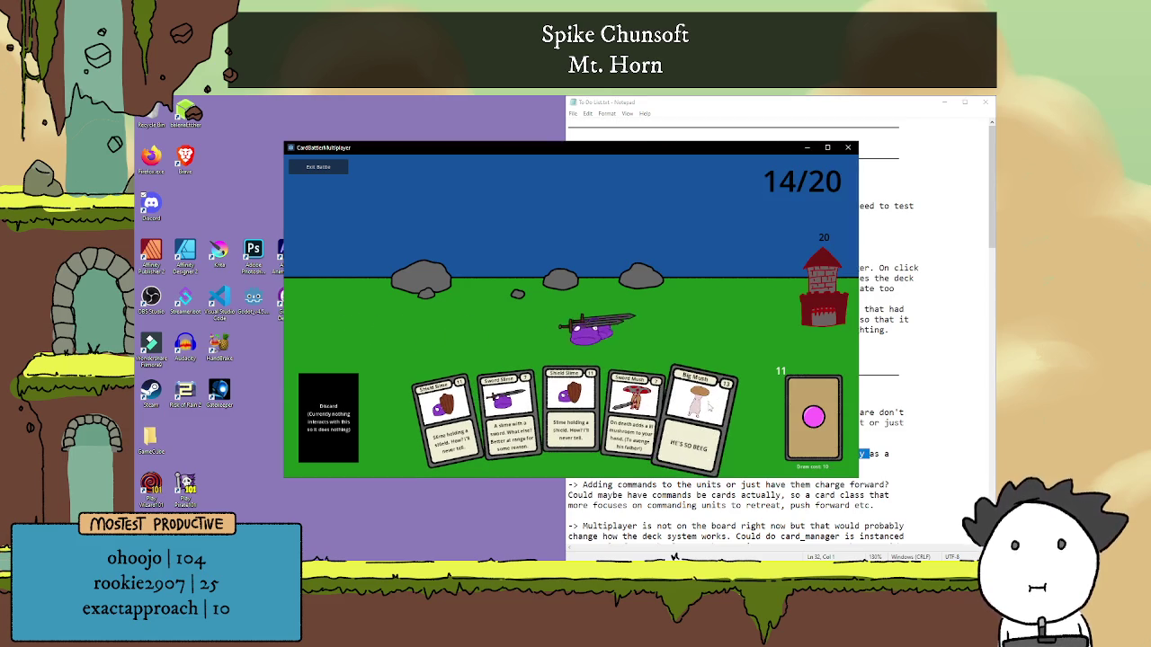
pyautogui.click(798, 409)
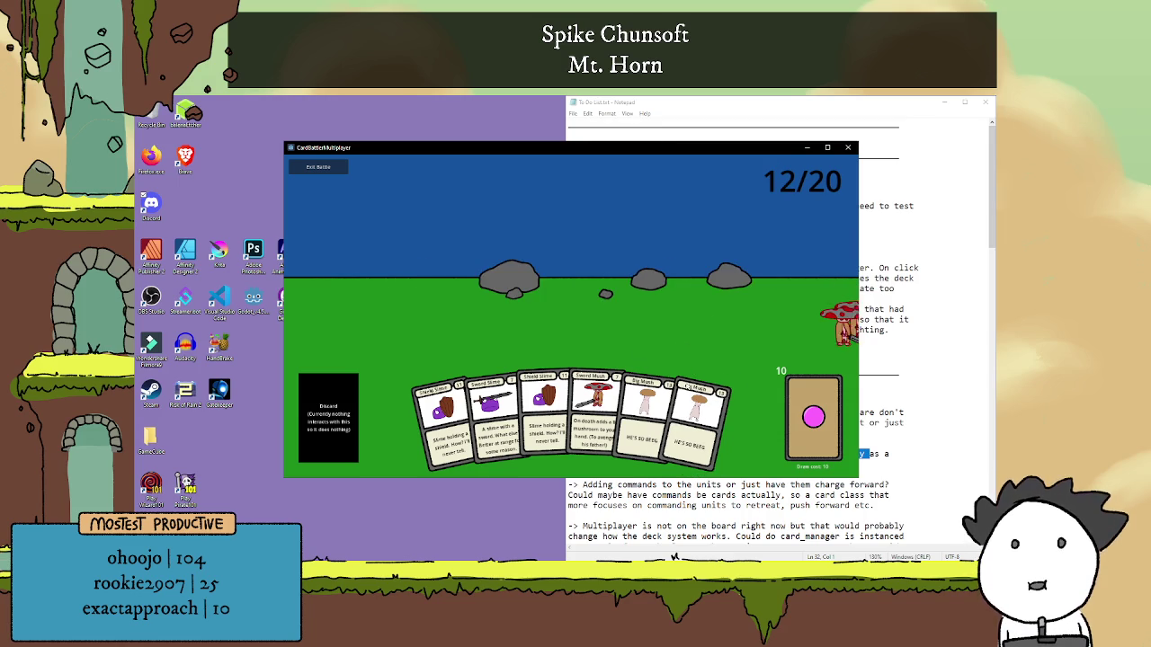
pyautogui.click(594, 396)
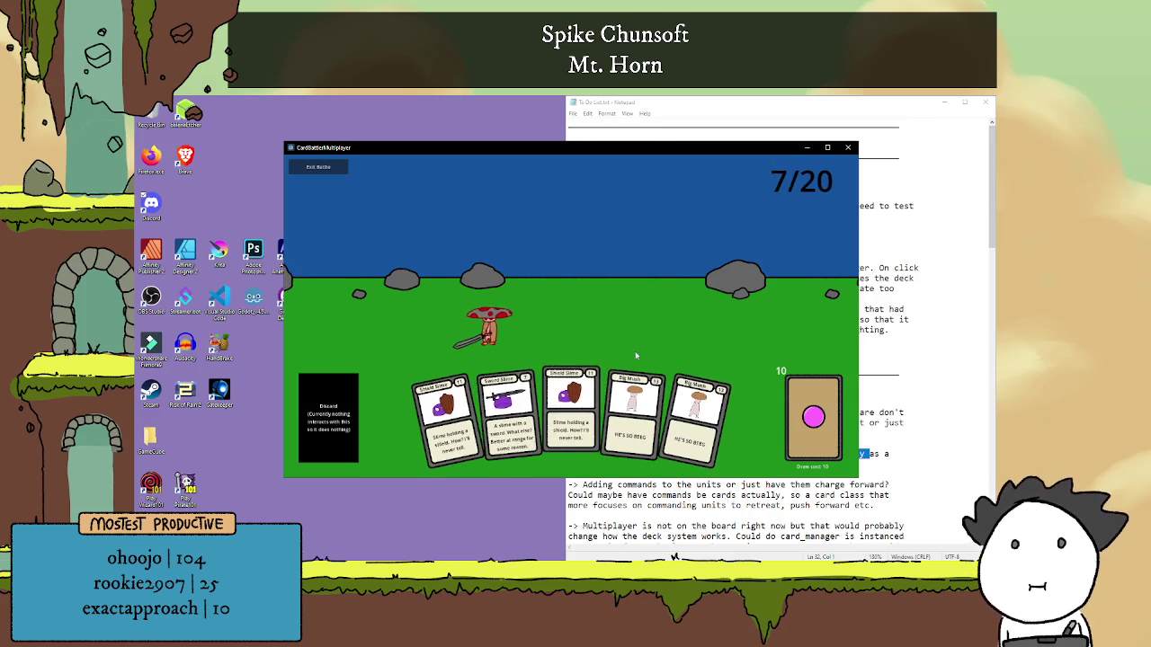
pyautogui.click(509, 376)
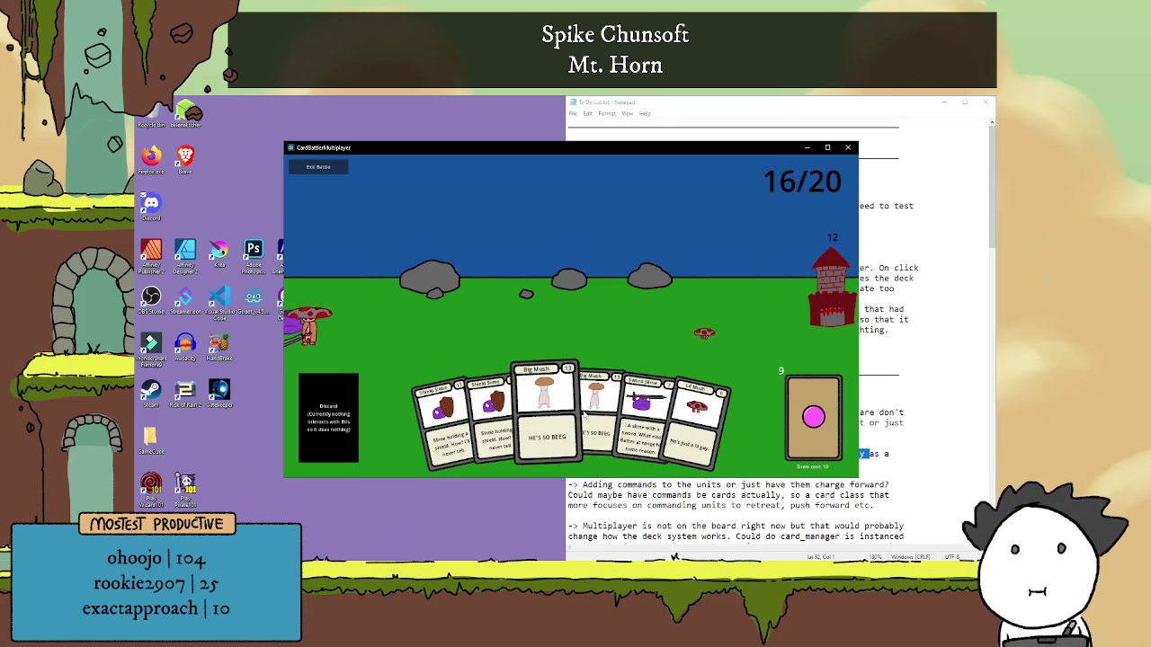
# Play two Big Mush cards, win the battle, and return to the main menu.
pyautogui.click(561, 413)
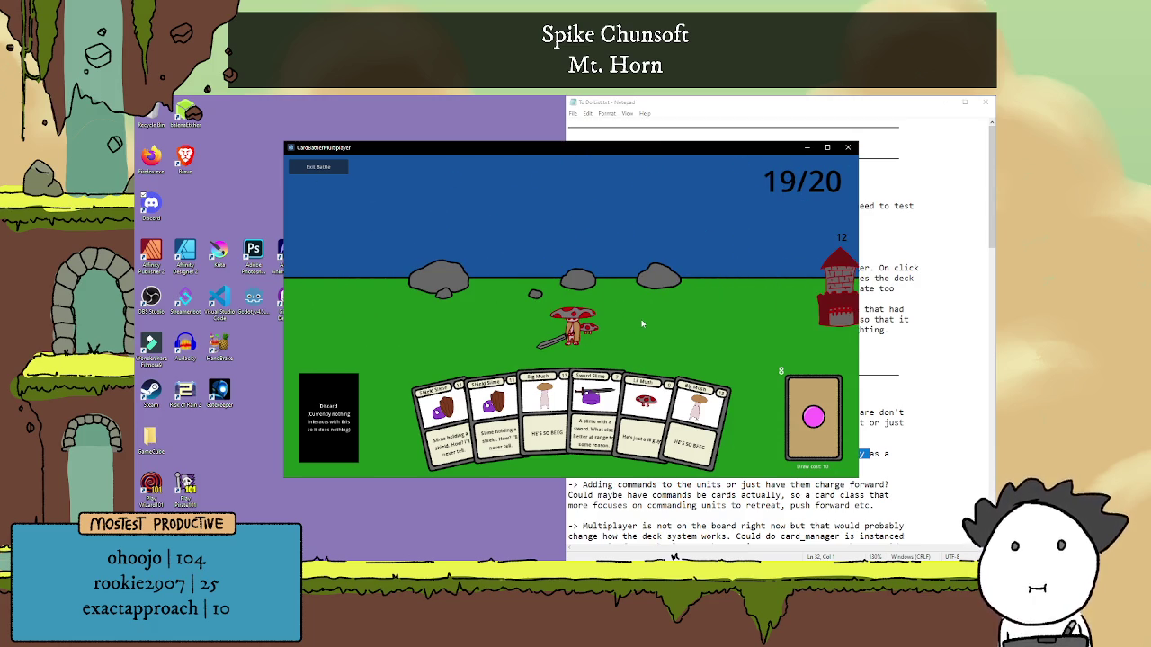
pyautogui.click(704, 322)
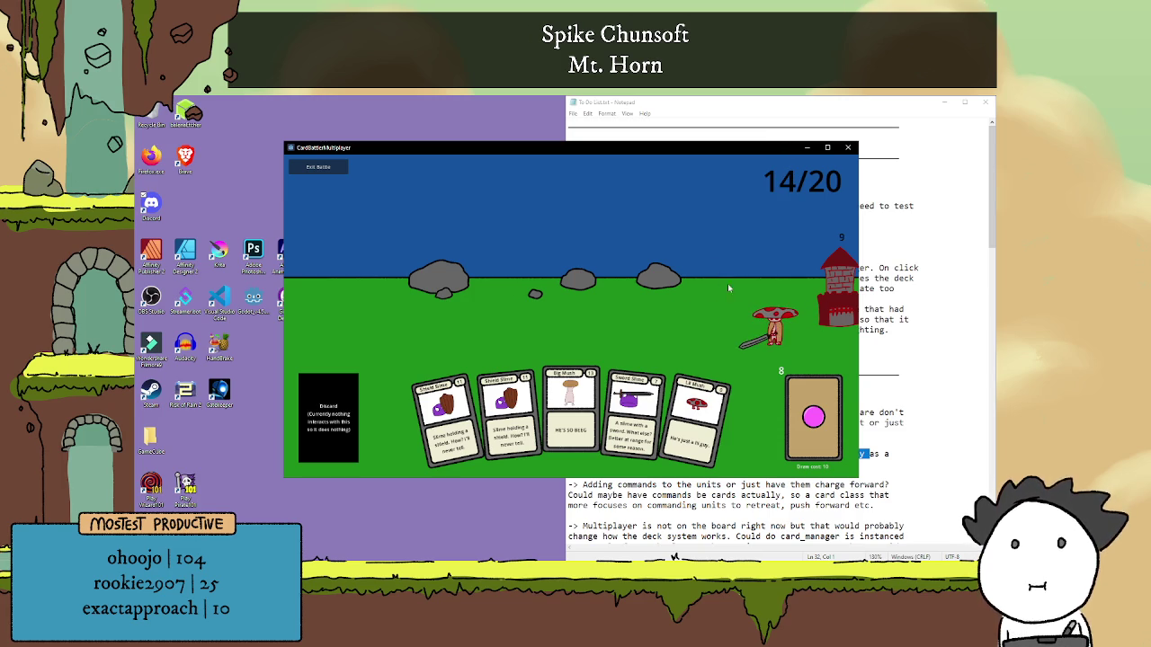
pyautogui.moveTo(720, 281); pyautogui.dragTo(682, 275)
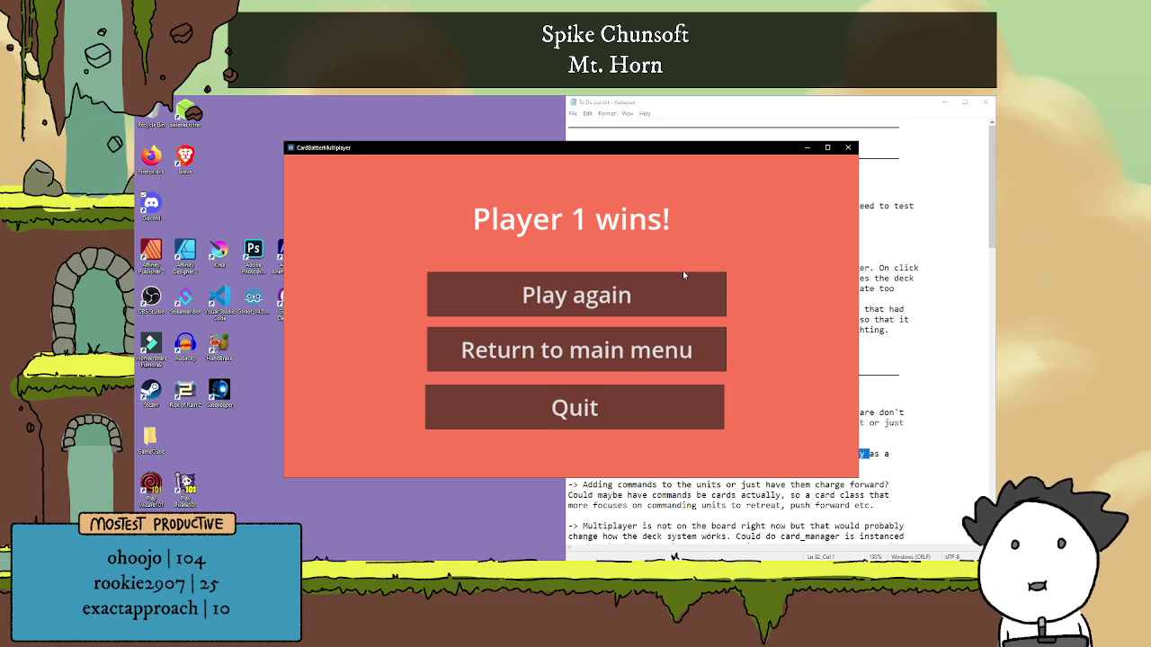
pyautogui.click(635, 354)
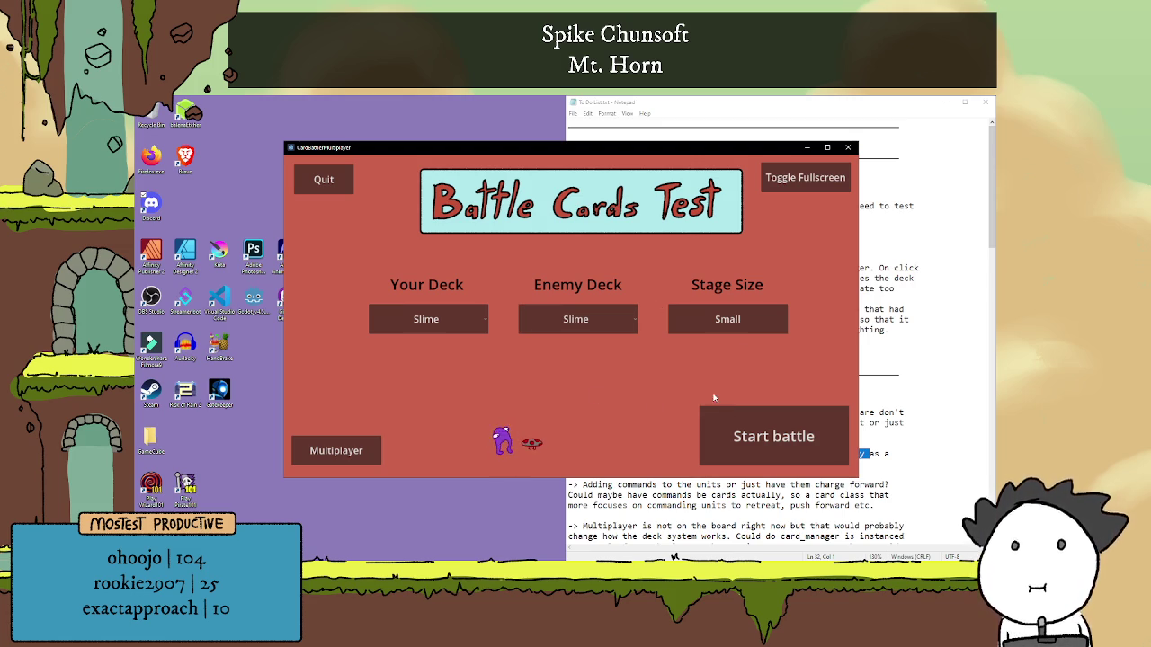
# Bring the Notepad To Do list to the front and scroll back to its top.
pyautogui.click(899, 329)
pyautogui.scroll(-5, 899, 330)
pyautogui.scroll(5, 788, 340)
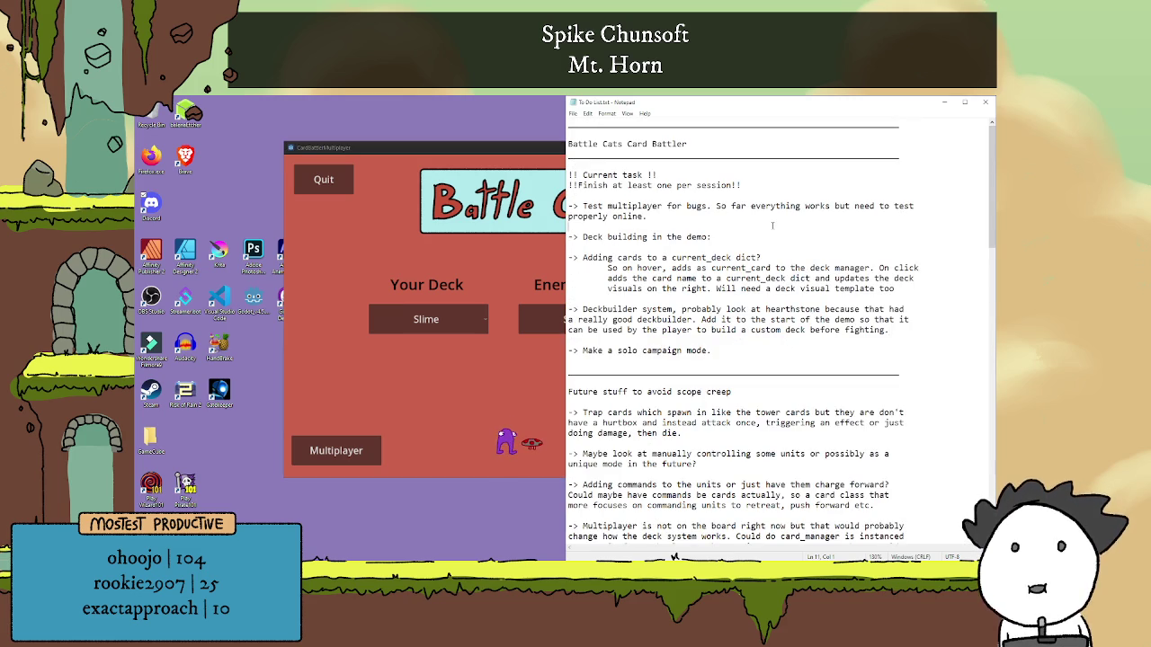
# Check the Multiplayer hosting screen, go back to the main menu, and close the game.
pyautogui.click(560, 364)
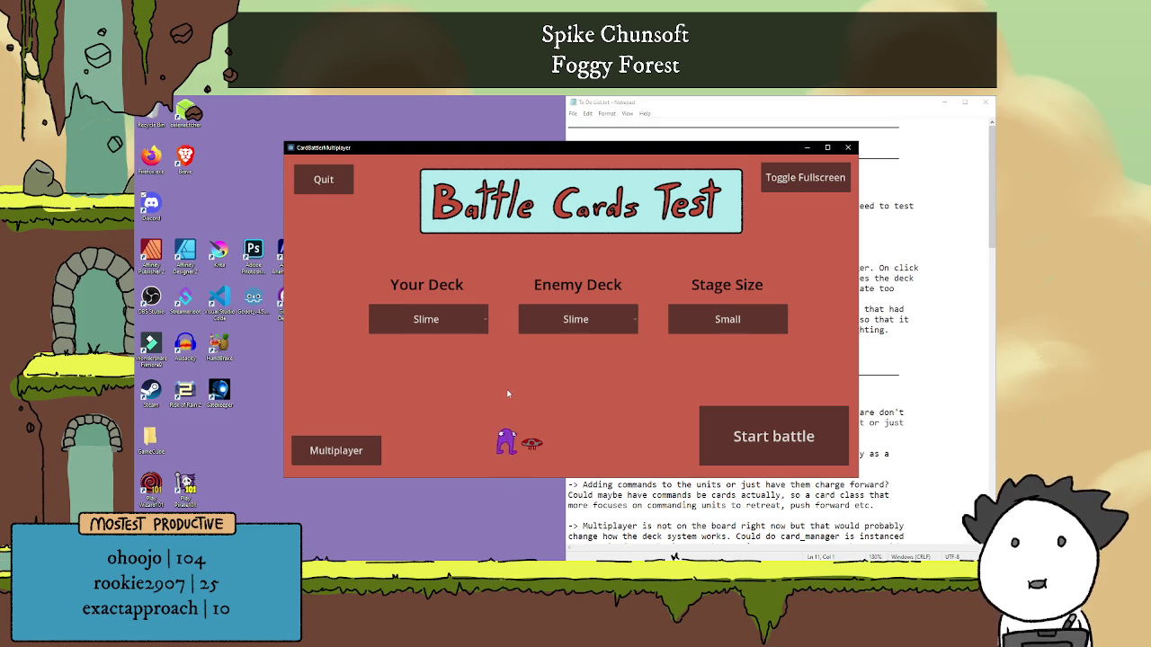
pyautogui.click(311, 447)
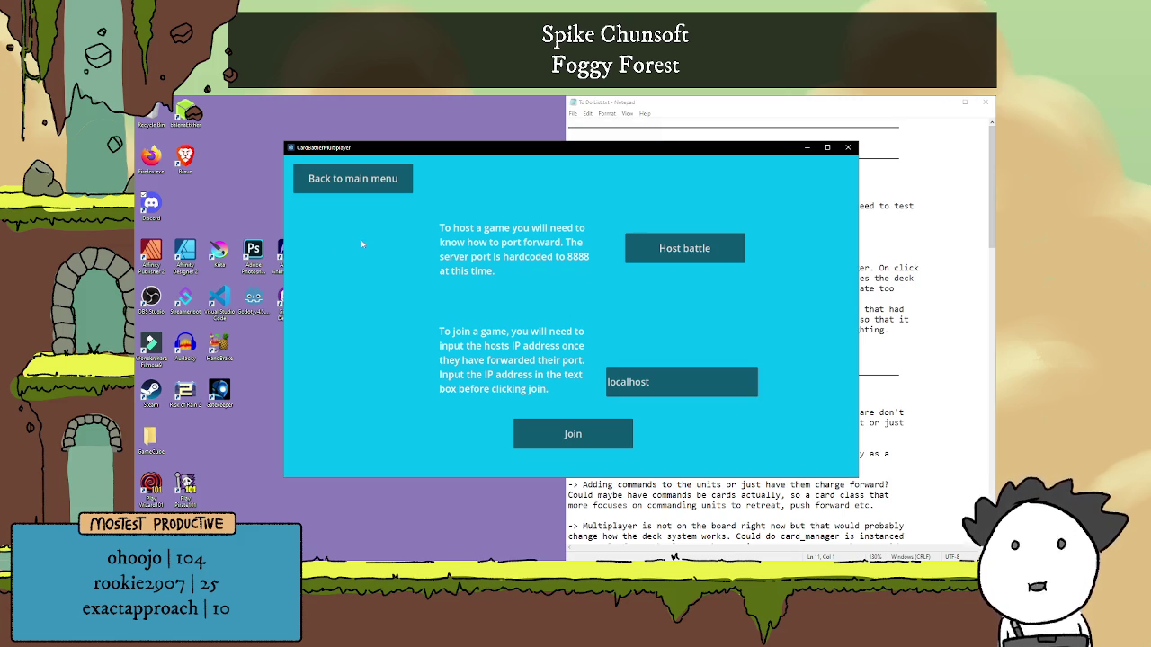
pyautogui.click(359, 178)
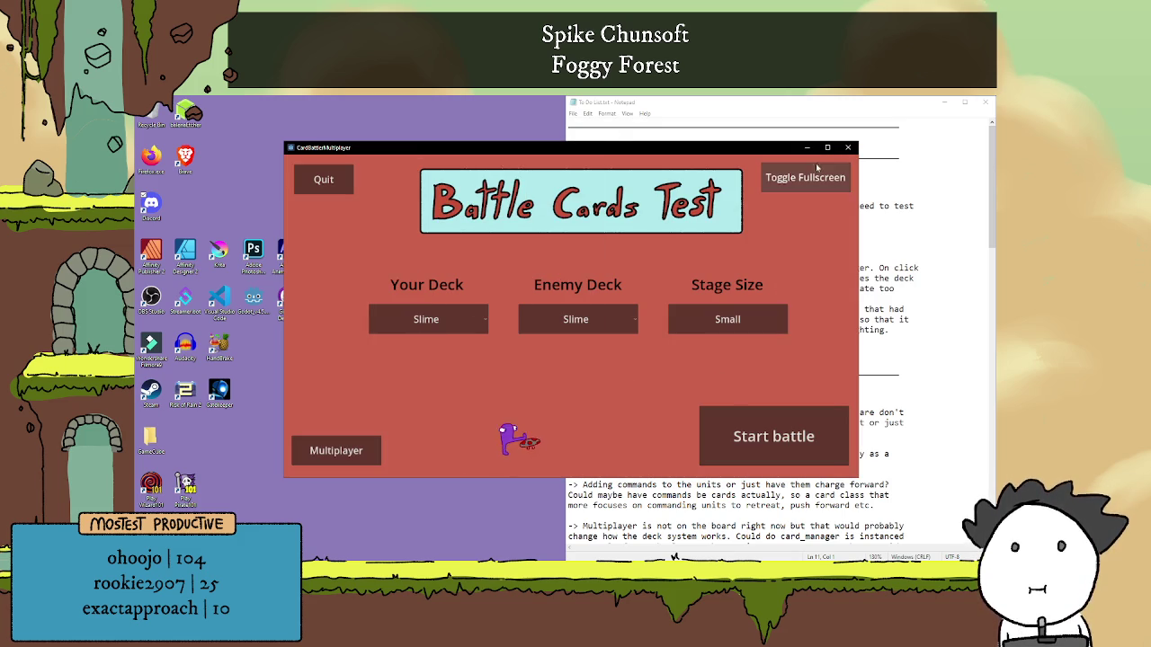
pyautogui.click(848, 148)
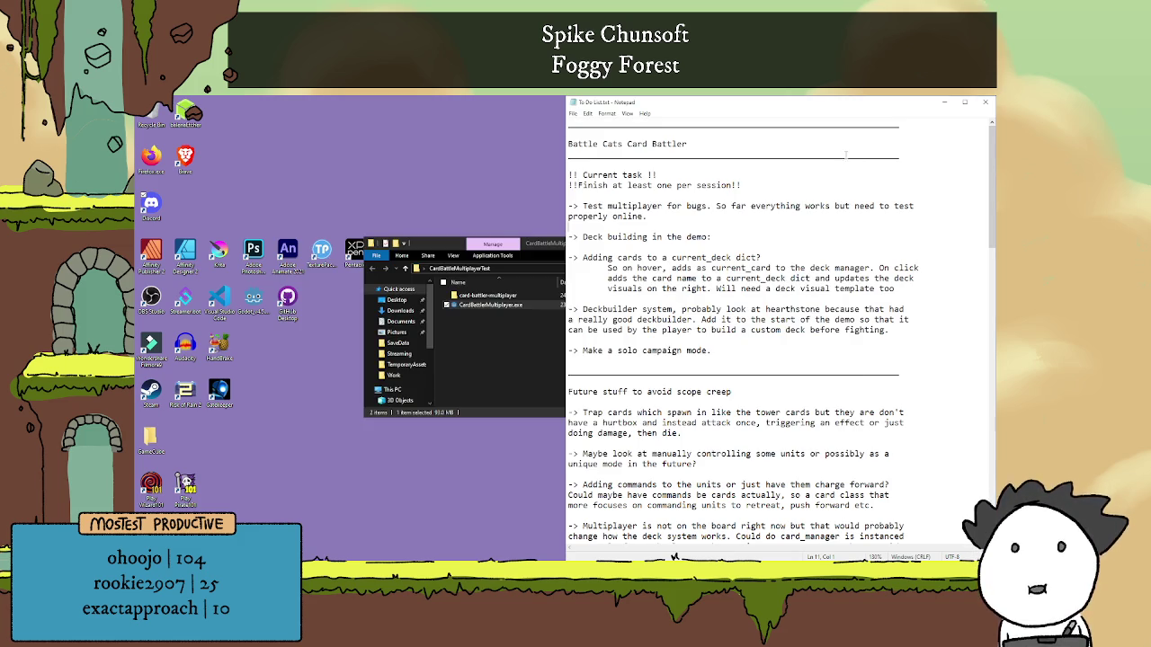
# Close the exported game's folder window and switch back to the Godot editor.
pyautogui.click(558, 385)
pyautogui.click(784, 245)
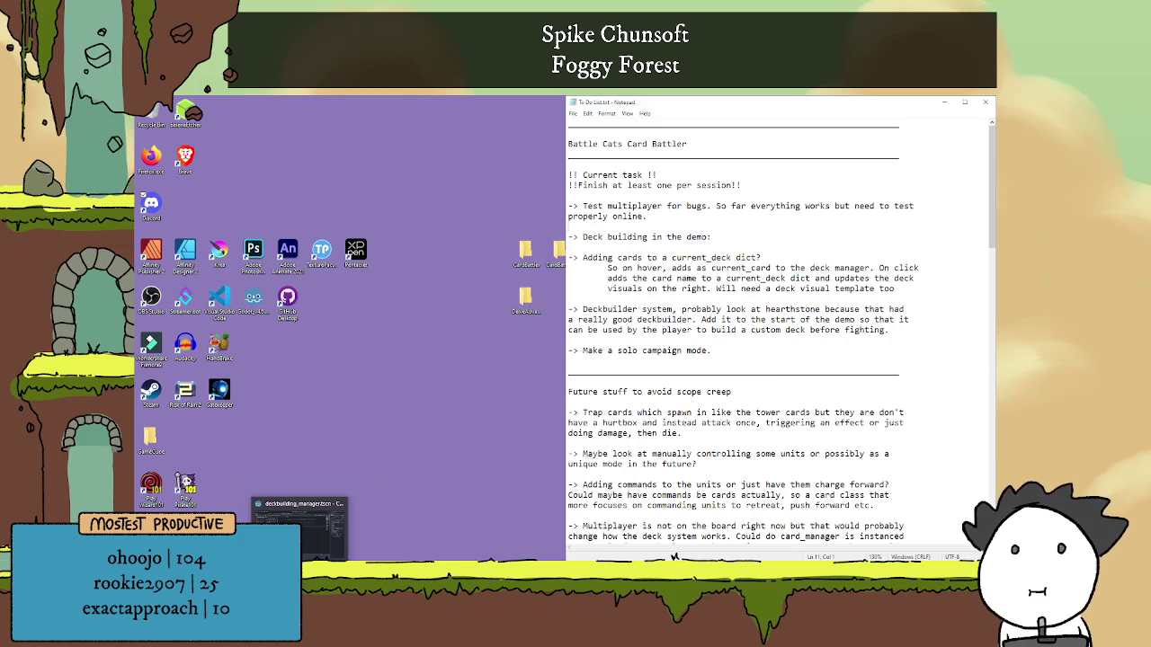
pyautogui.hotkey('alt', 'Tab')
# Scroll through the card_list entries and load_cards code in deckbuilding_manager.gd, then bring up the To Do notes.
pyautogui.scroll(-3, 617, 300)
pyautogui.scroll(3, 617, 299)
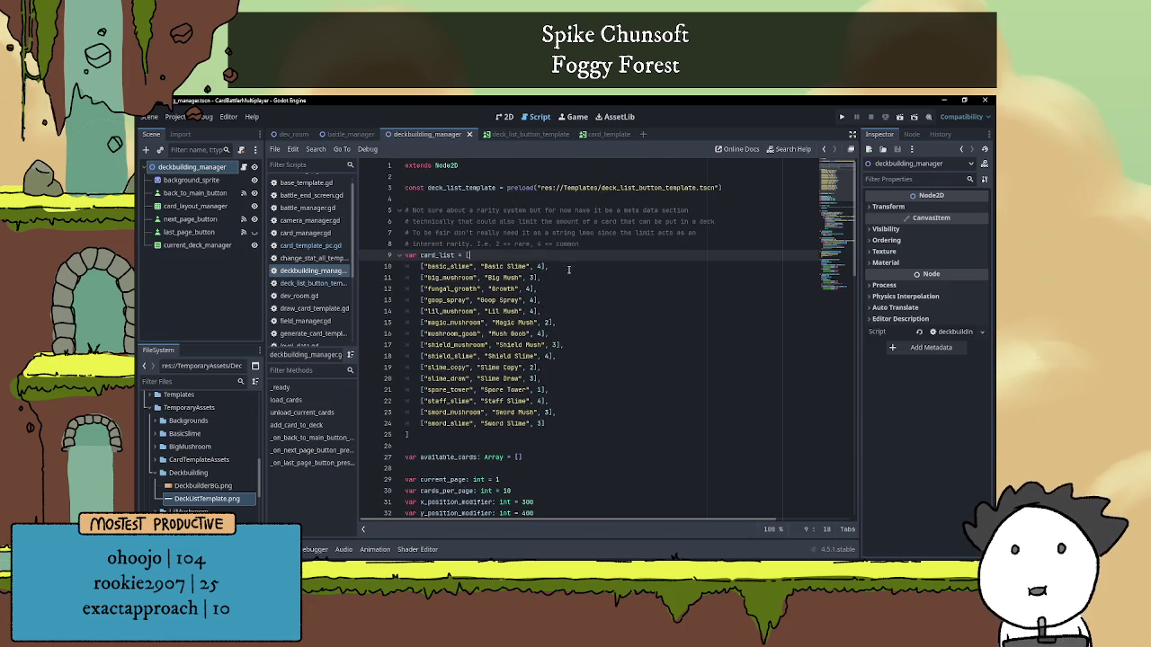
pyautogui.scroll(-6, 567, 271)
pyautogui.scroll(-5, 566, 272)
pyautogui.scroll(-4, 567, 271)
pyautogui.scroll(15, 567, 272)
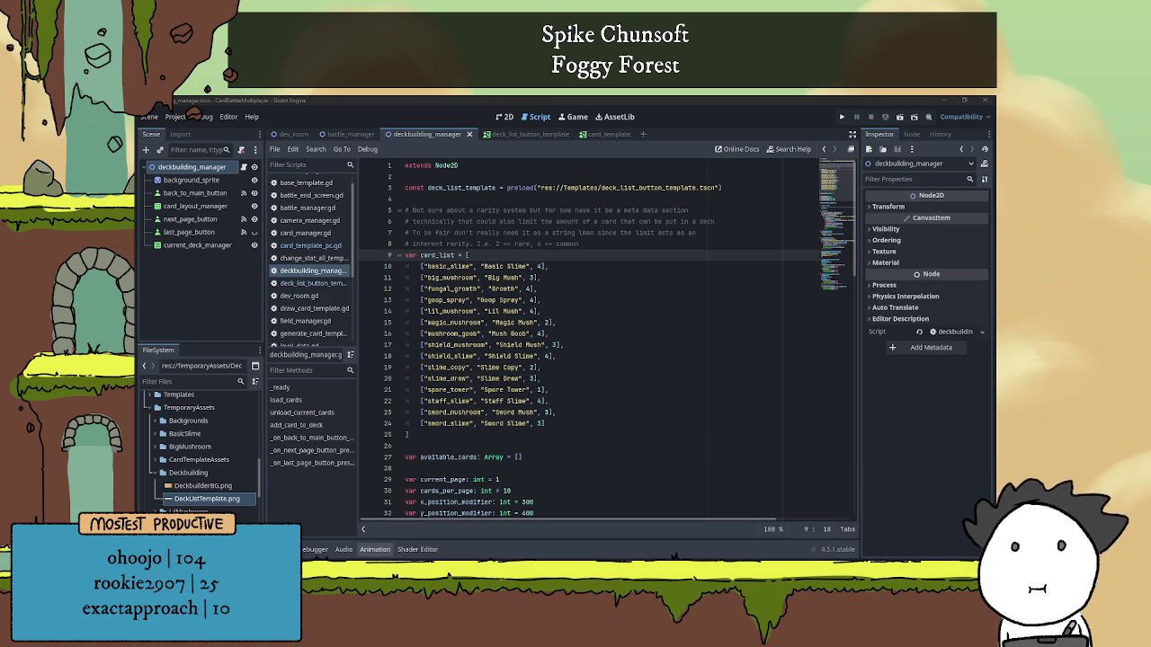
pyautogui.moveTo(207, 503); pyautogui.dragTo(207, 500)
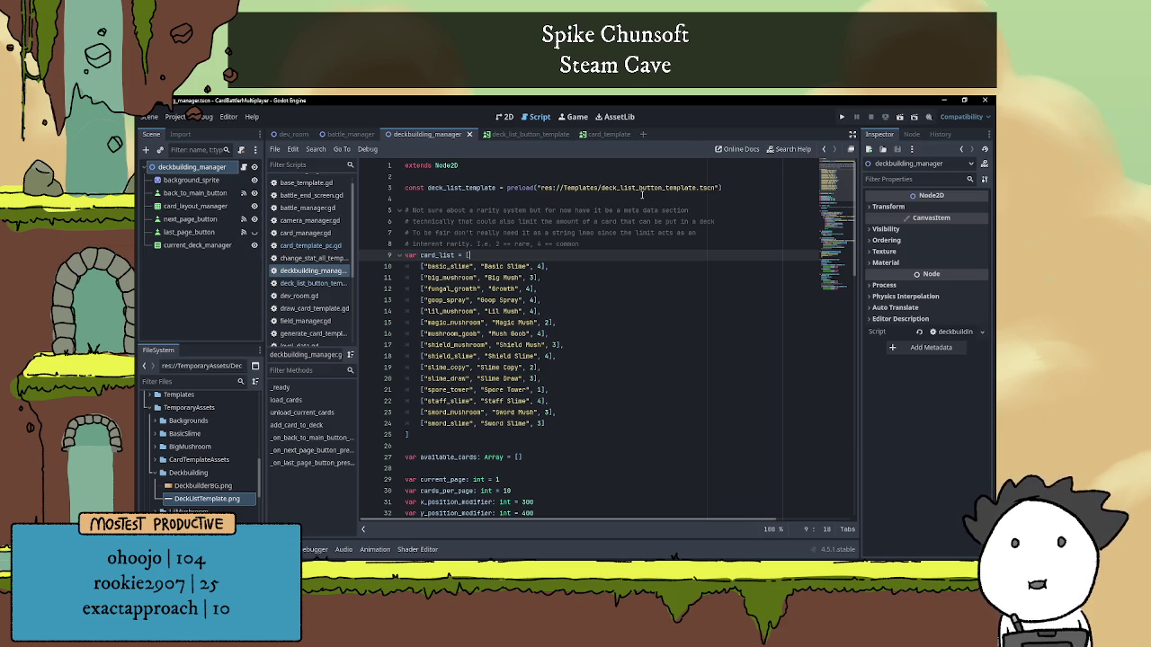
pyautogui.scroll(-5, 485, 467)
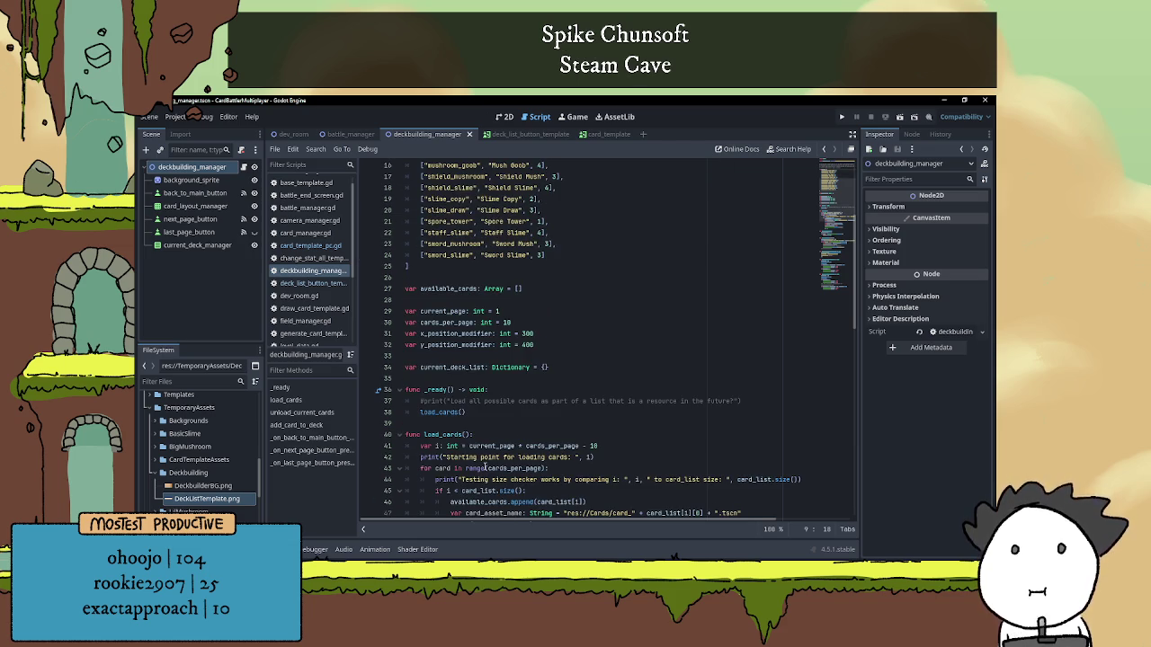
pyautogui.hotkey('alt', 'Tab')
pyautogui.scroll(-6, 729, 381)
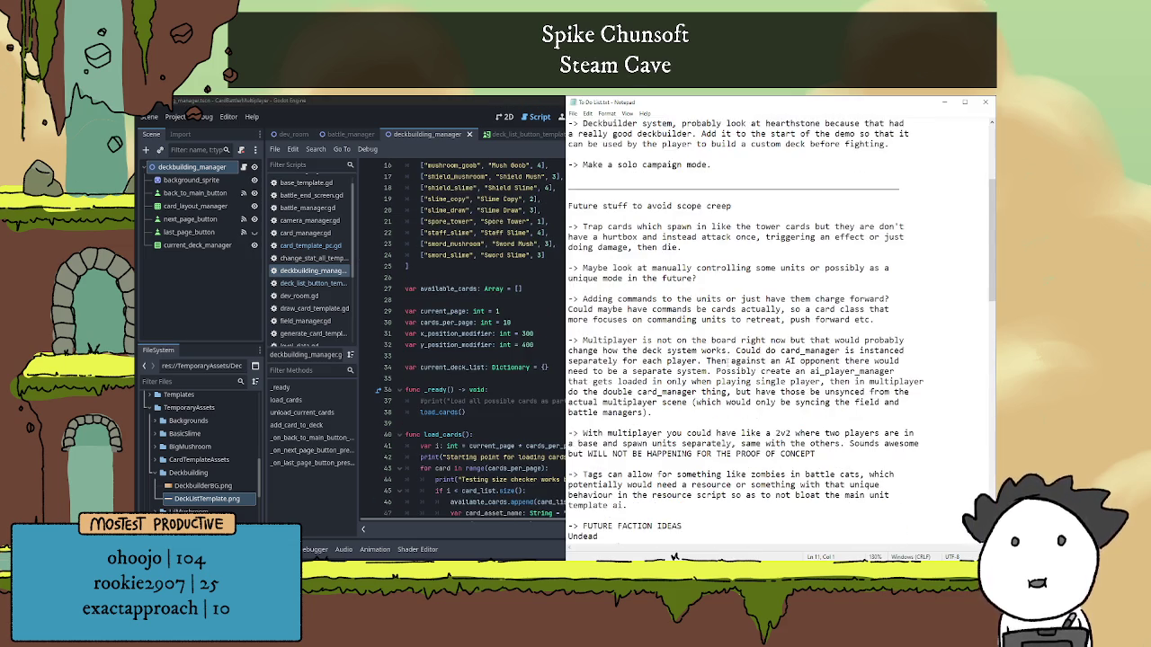
# Add the To Do note '-> Make cards that fuck with mana gain, like a card' and open File Explorer.
pyautogui.scroll(-12, 733, 367)
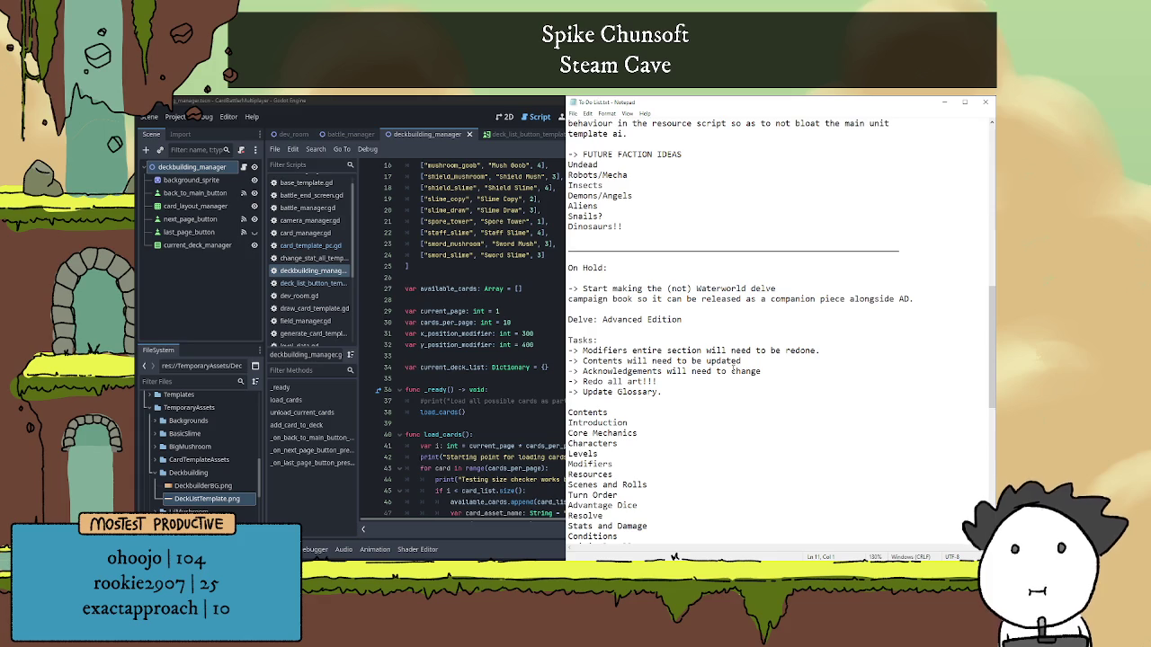
pyautogui.scroll(11, 733, 368)
pyautogui.click(644, 481)
pyautogui.press('Return')
pyautogui.press('Return')
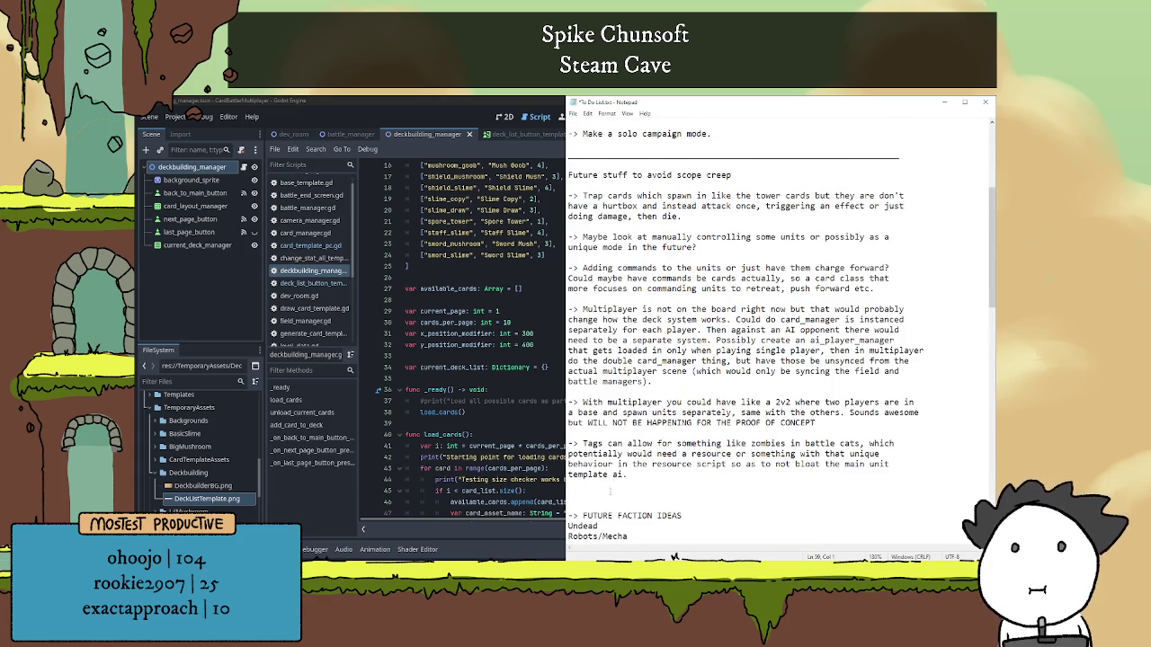
pyautogui.scroll(-4, 646, 463)
pyautogui.write('-> ')
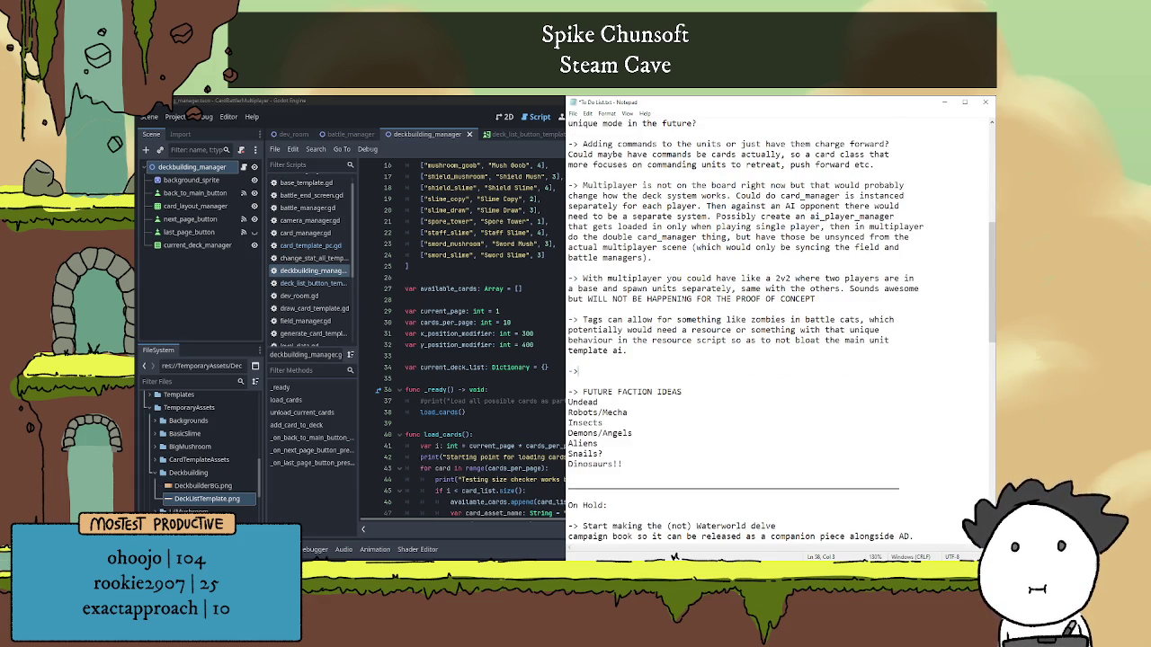
pyautogui.write('Make card')
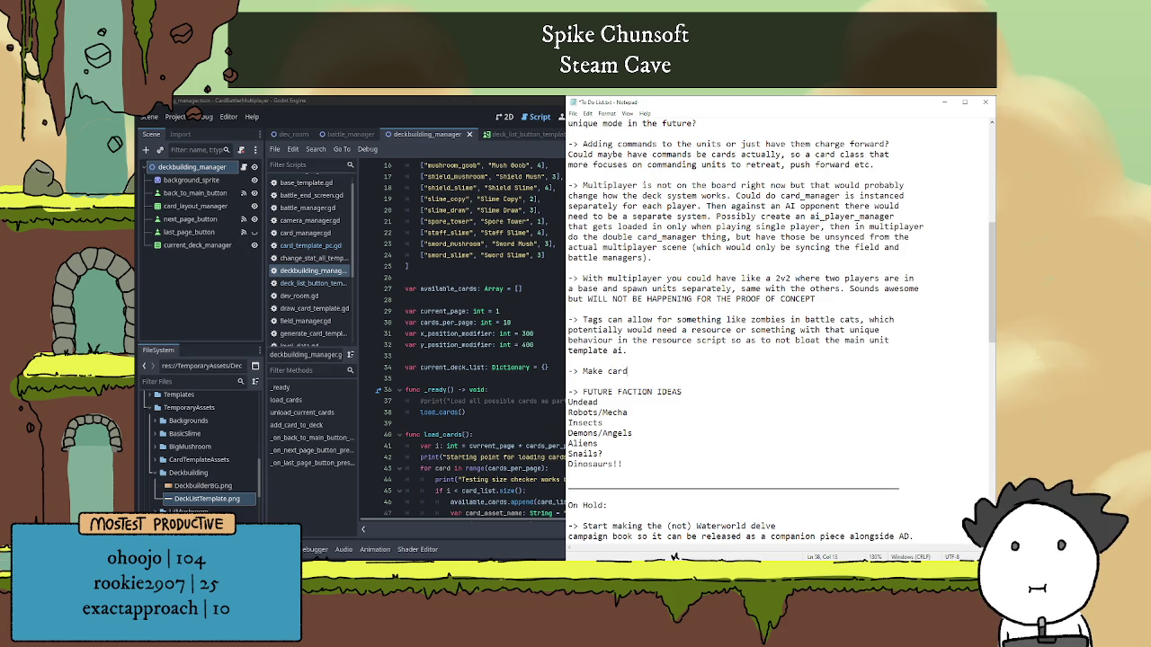
pyautogui.write('s that fuck wit')
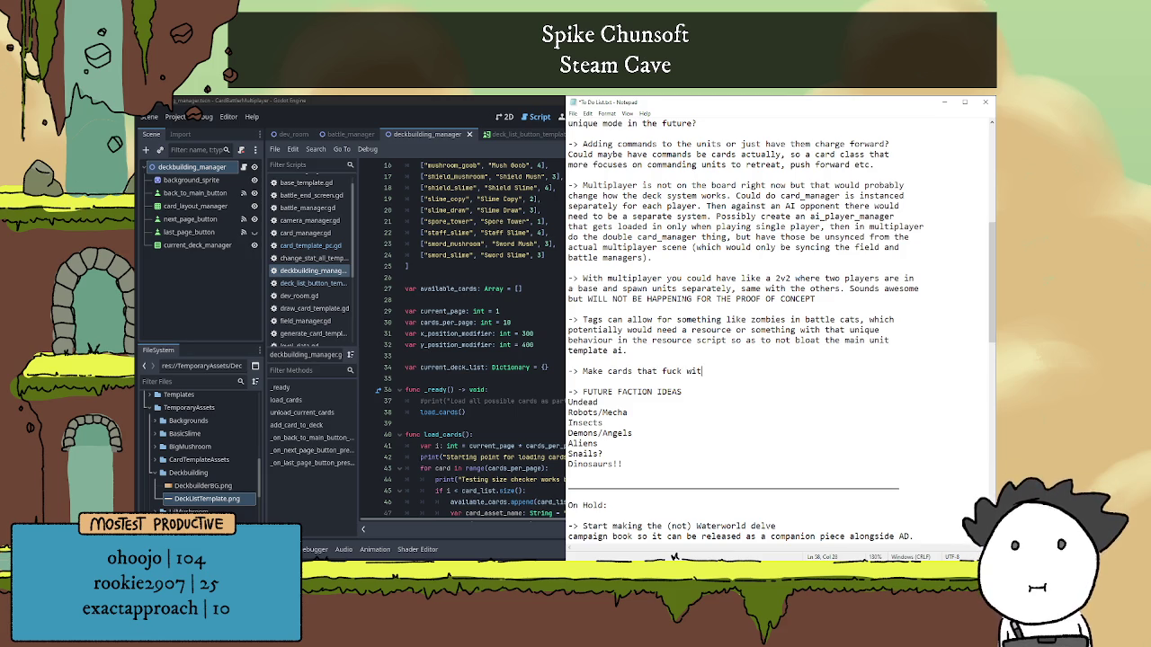
pyautogui.write('h mana gain')
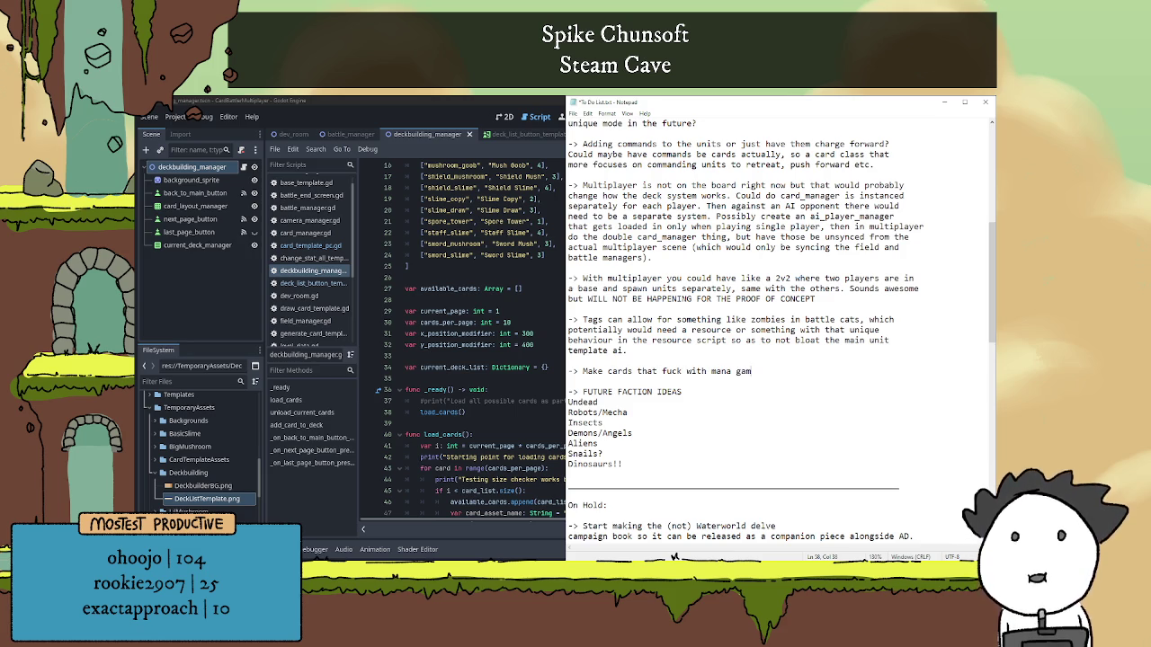
pyautogui.write(', like ')
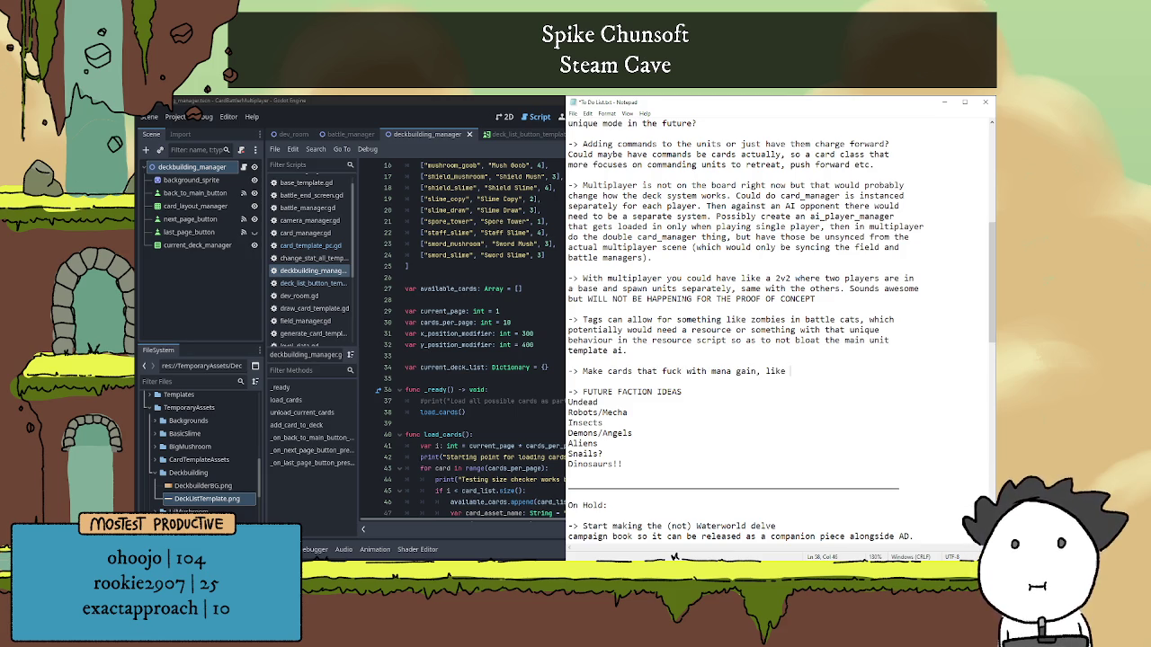
pyautogui.write('a card')
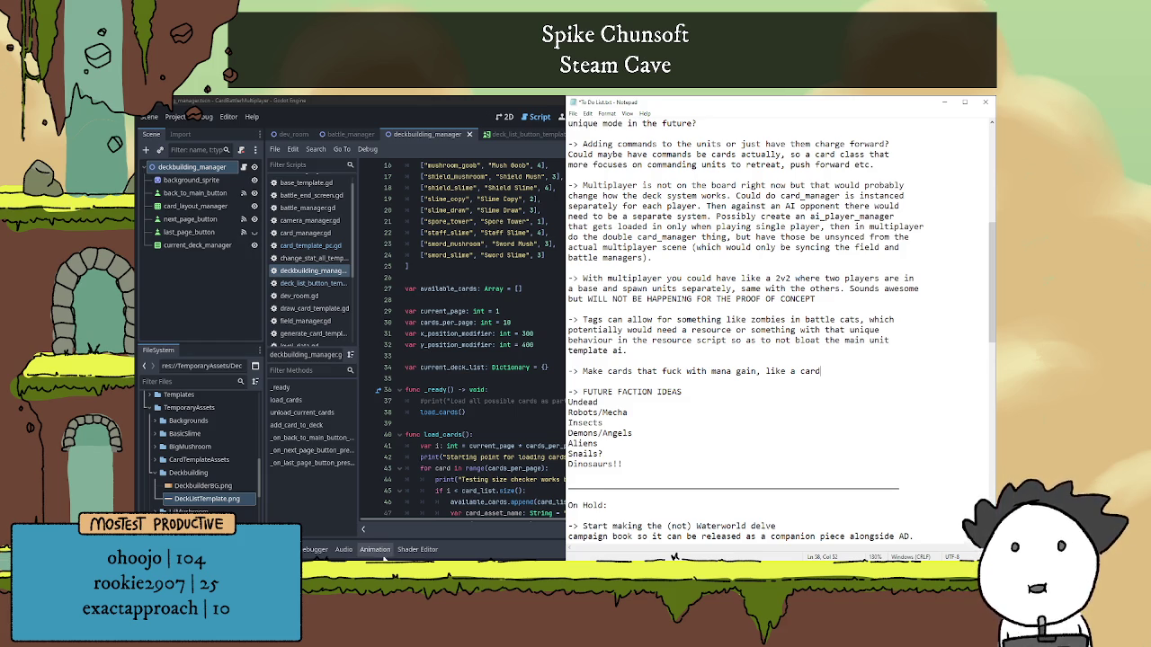
pyautogui.press('super+e')
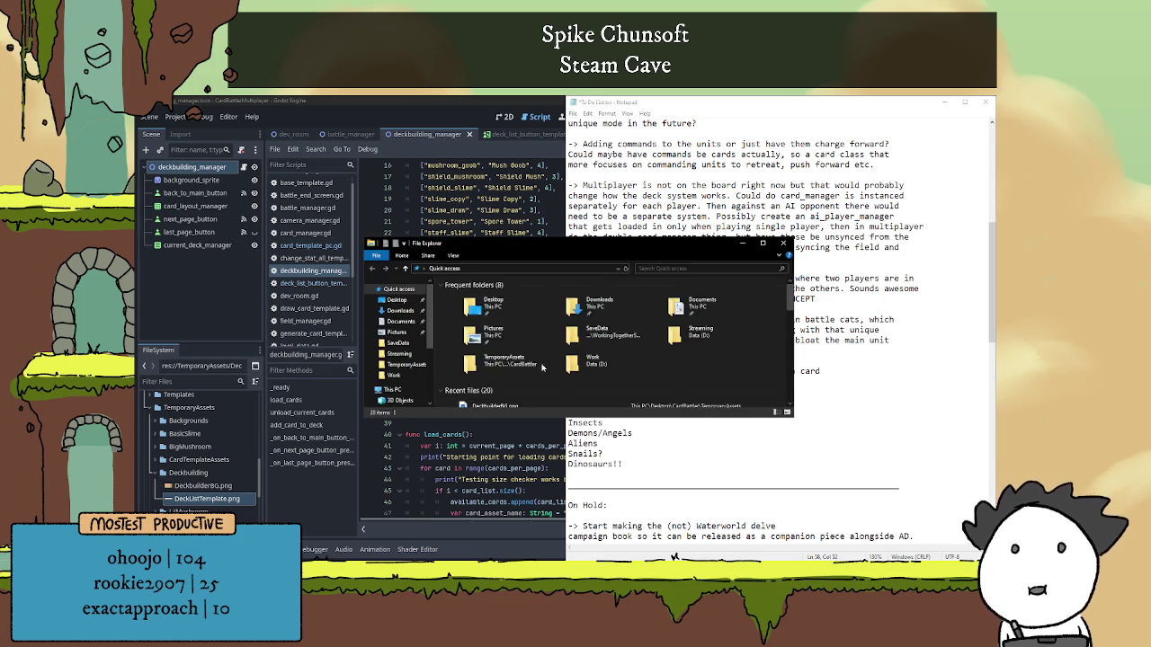
# Close File Explorer, minimize Godot, and open CardBattleMultiplayerTest from the desktop CardBattler folder.
pyautogui.scroll(5, 501, 385)
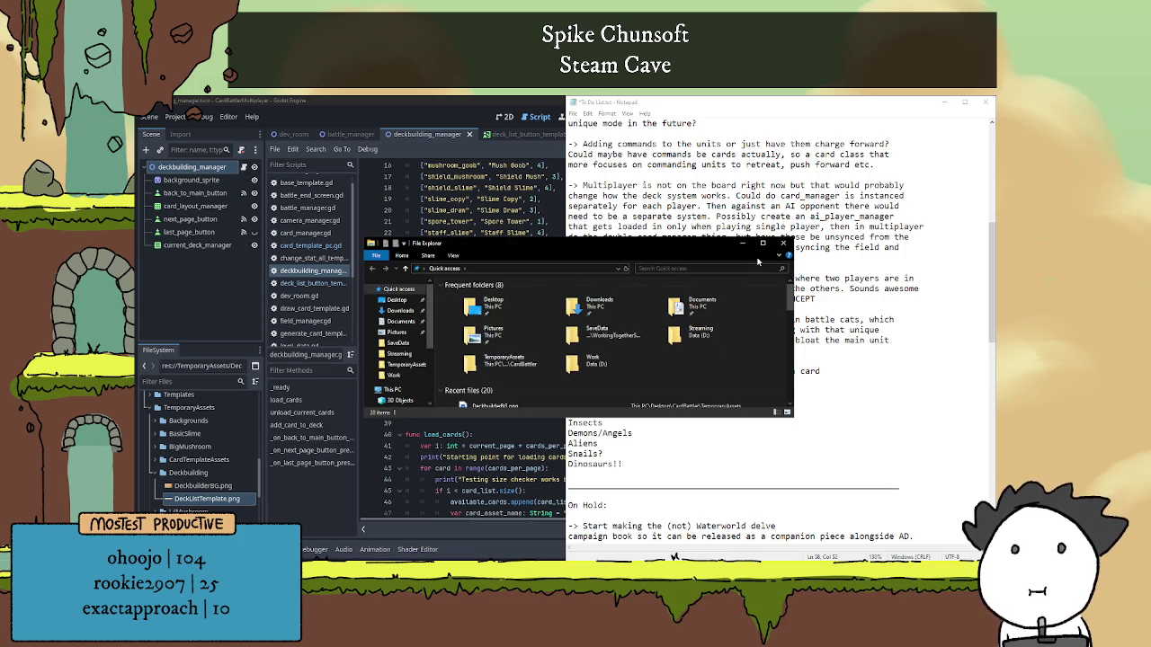
pyautogui.click(783, 242)
pyautogui.doubleClick(517, 100)
pyautogui.click(944, 102)
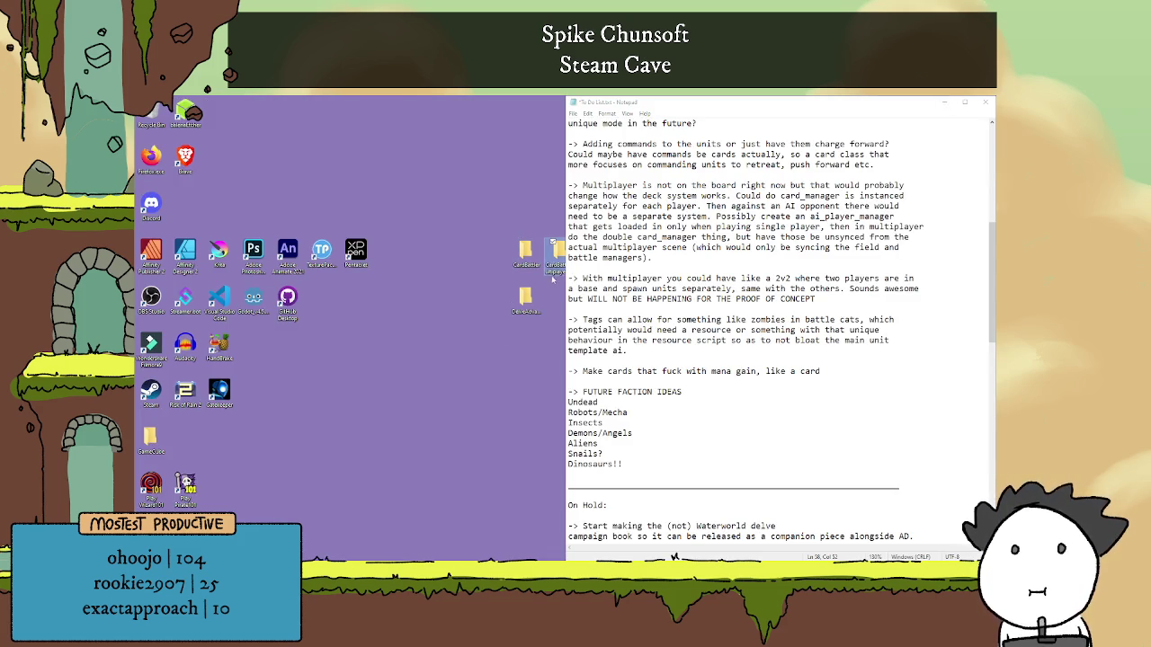
pyautogui.doubleClick(553, 261)
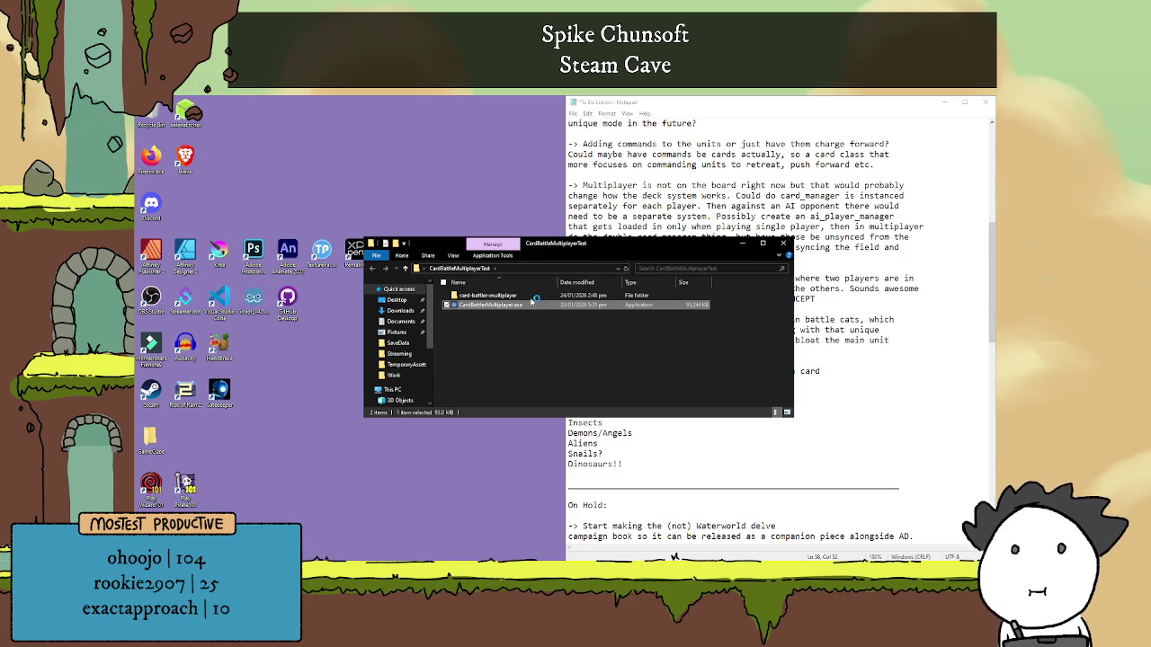
pyautogui.click(783, 243)
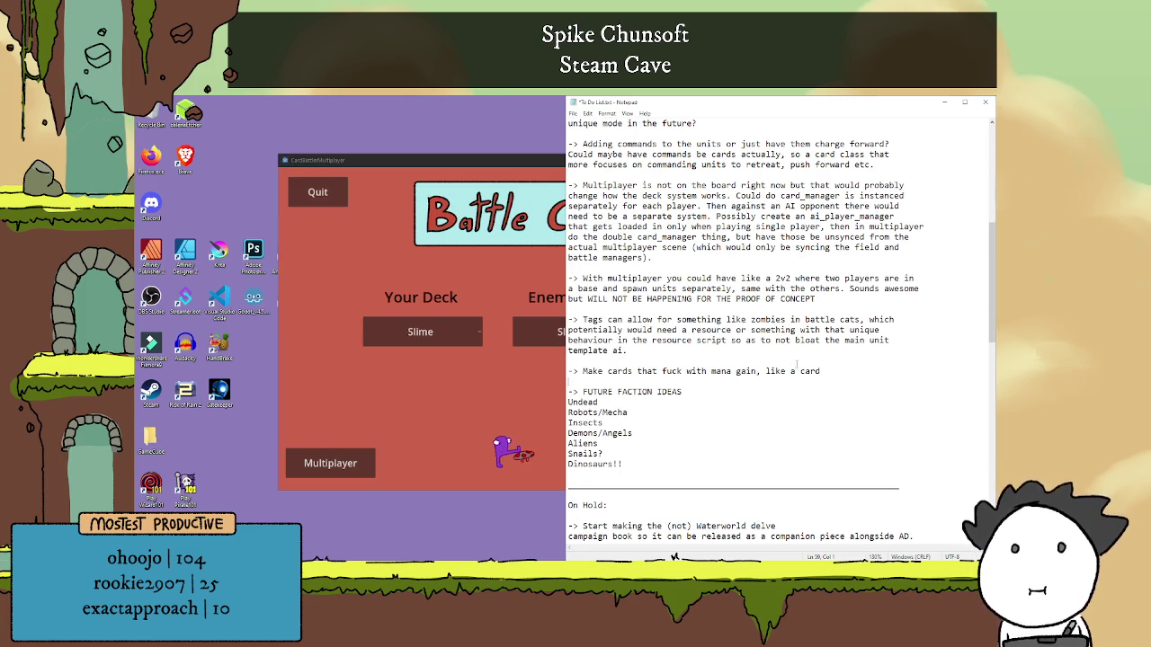
# Finish the note with 'in the fungi that increases the mana gain for the player' and fullscreen the game.
pyautogui.write('in the ')
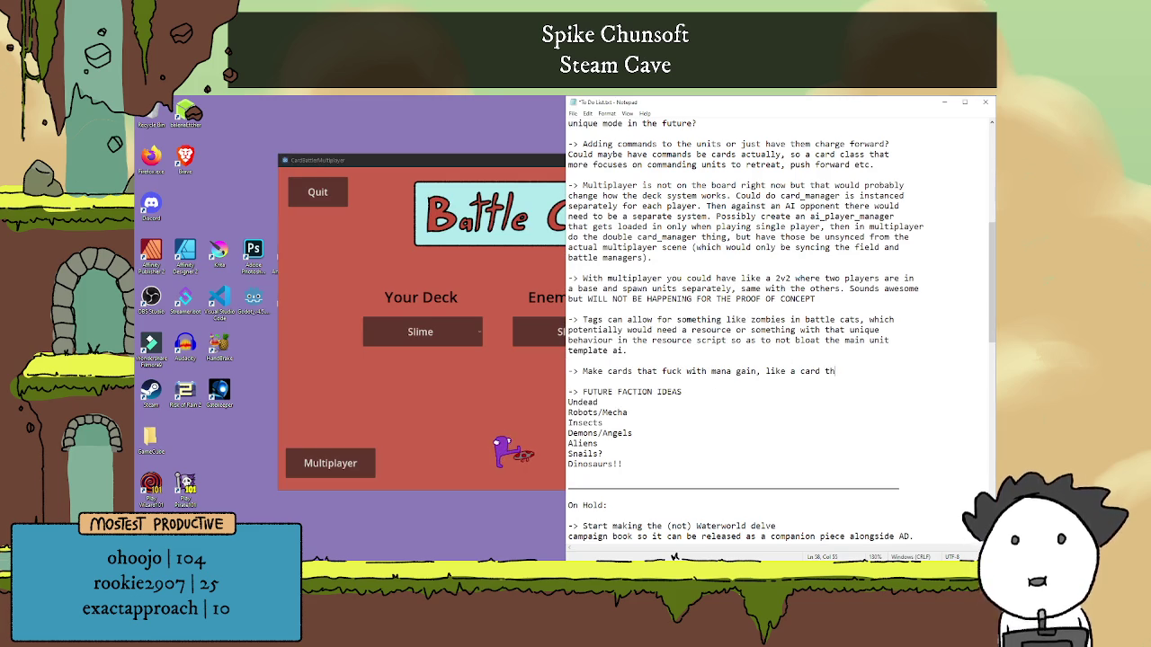
pyautogui.write('fungi that')
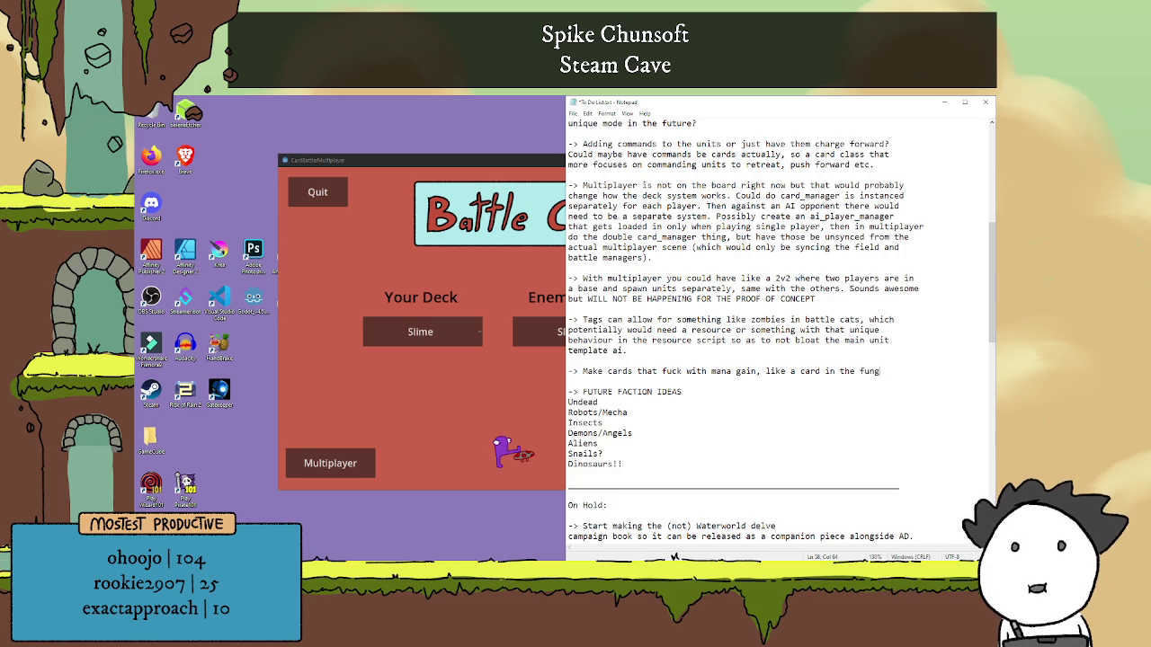
pyautogui.press('Return')
pyautogui.write('inc')
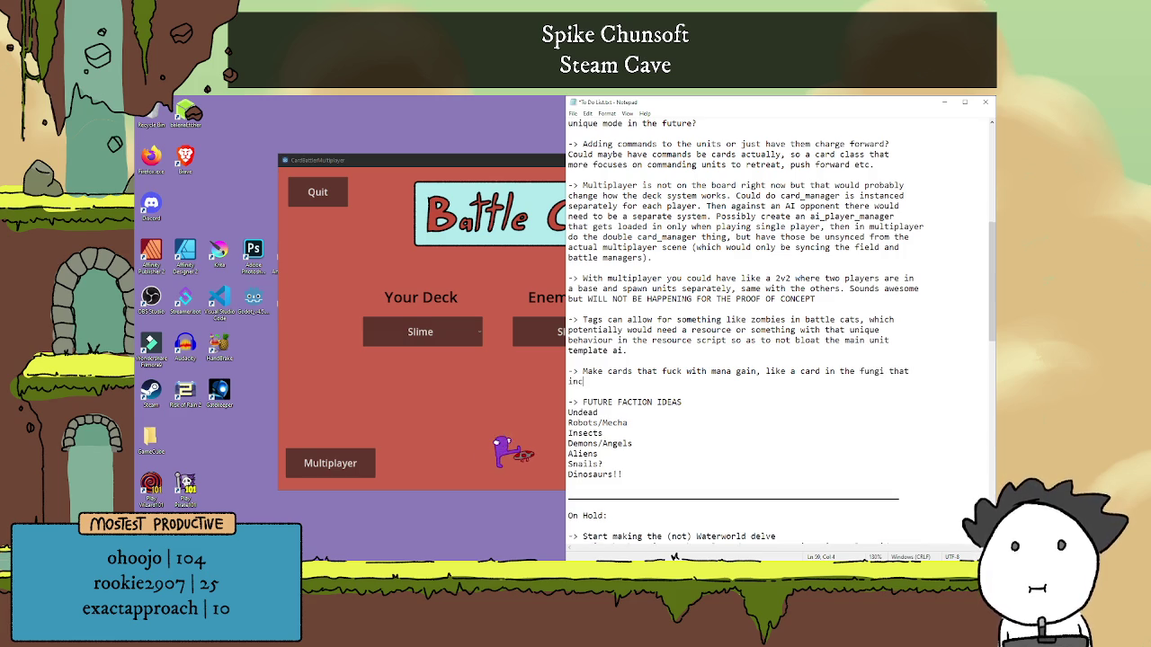
pyautogui.write('reases the mana gain')
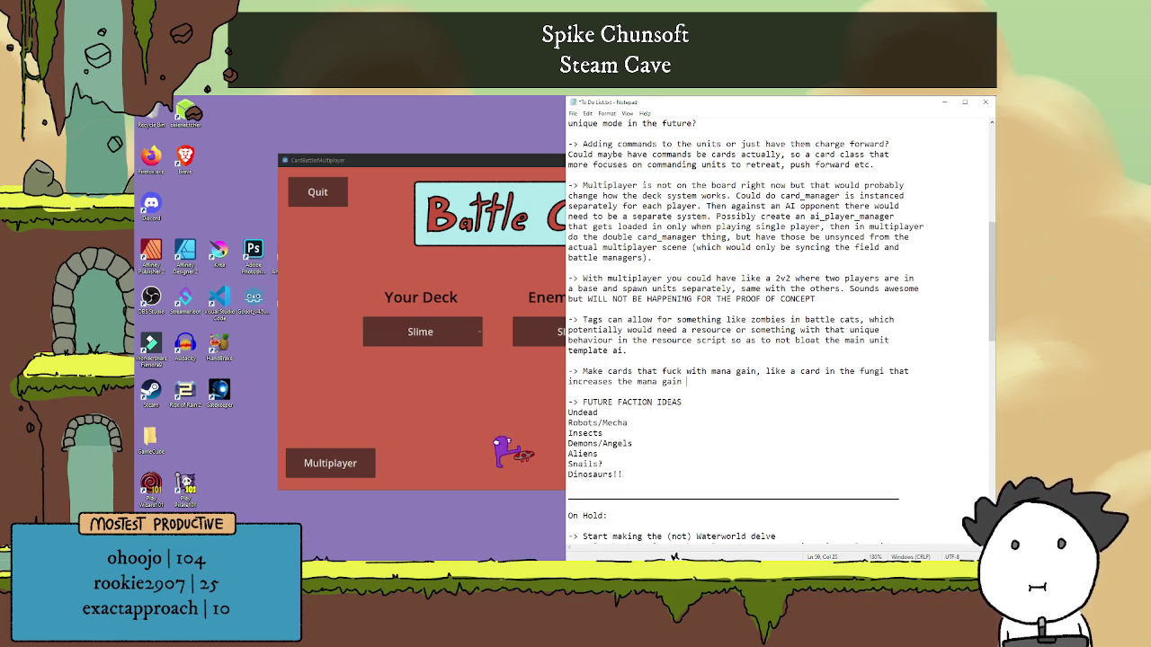
pyautogui.write(' for the player/')
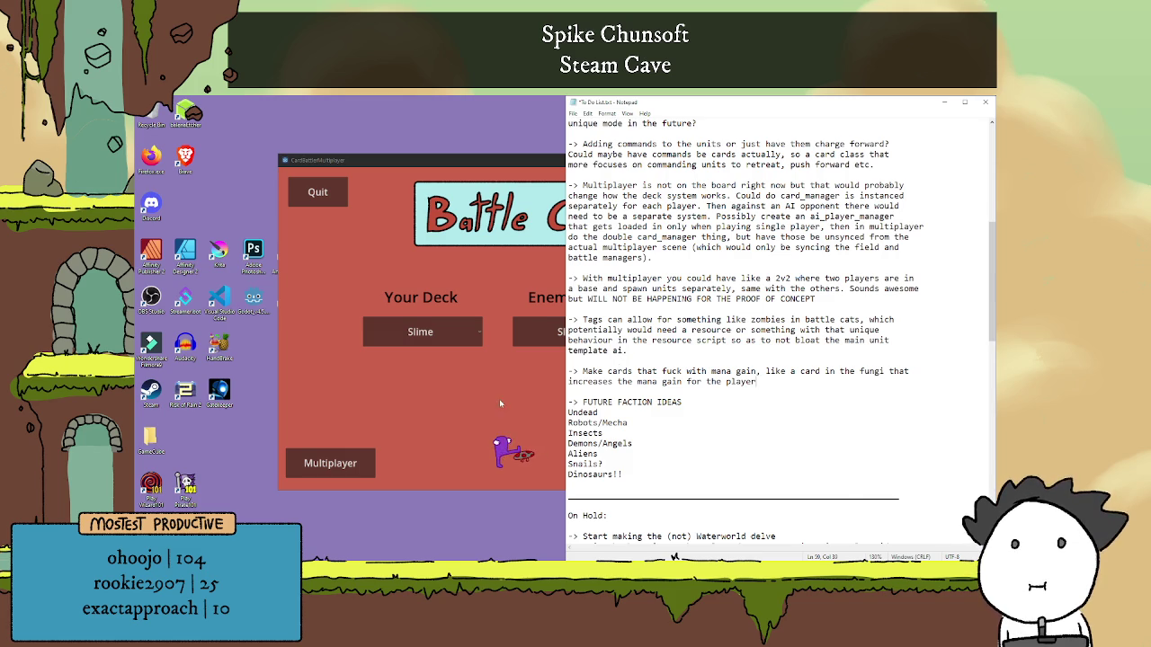
pyautogui.click(409, 420)
pyautogui.click(799, 190)
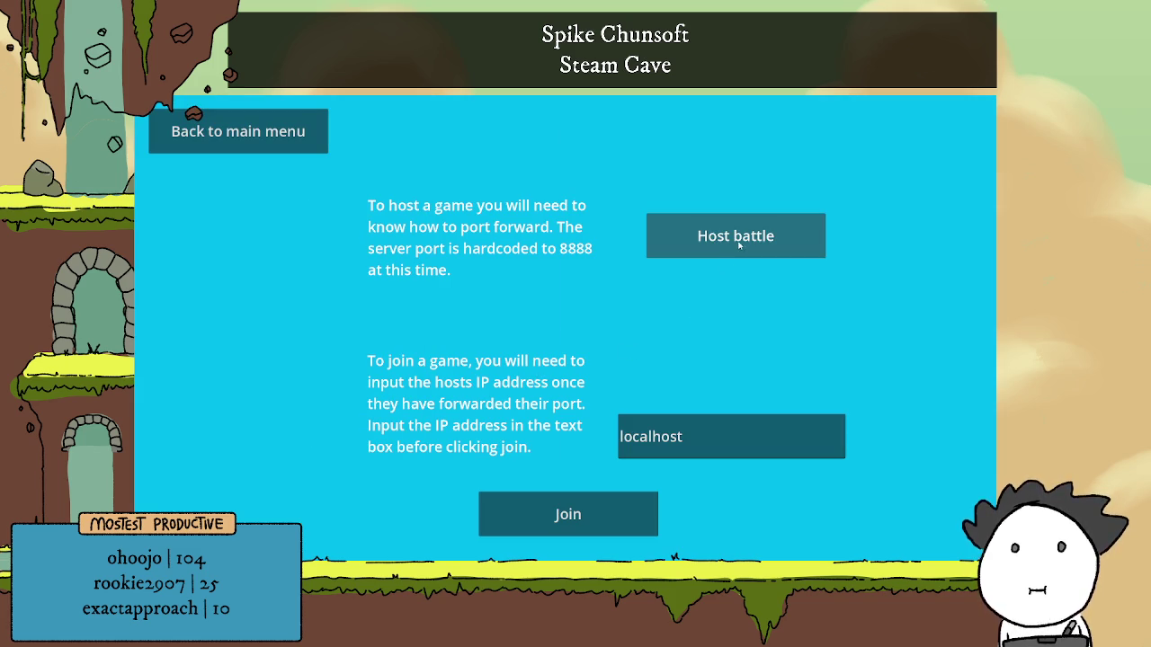
# Host a multiplayer battle, creating a server lobby awaiting a second player.
pyautogui.click(740, 239)
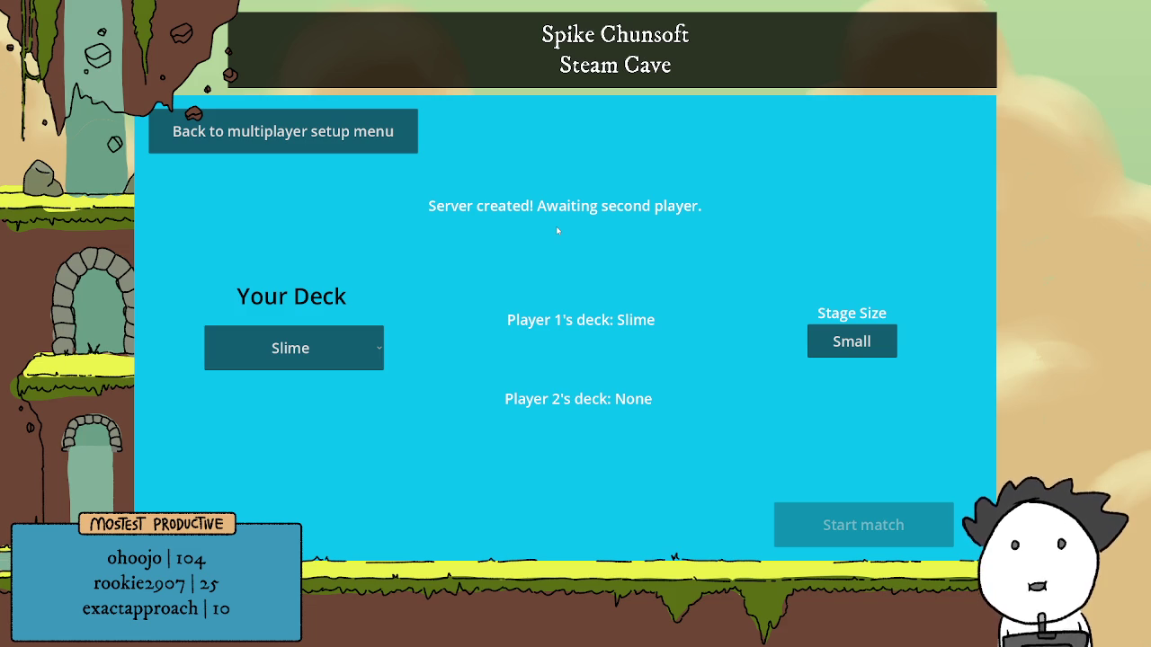
pyautogui.click(283, 131)
pyautogui.click(735, 236)
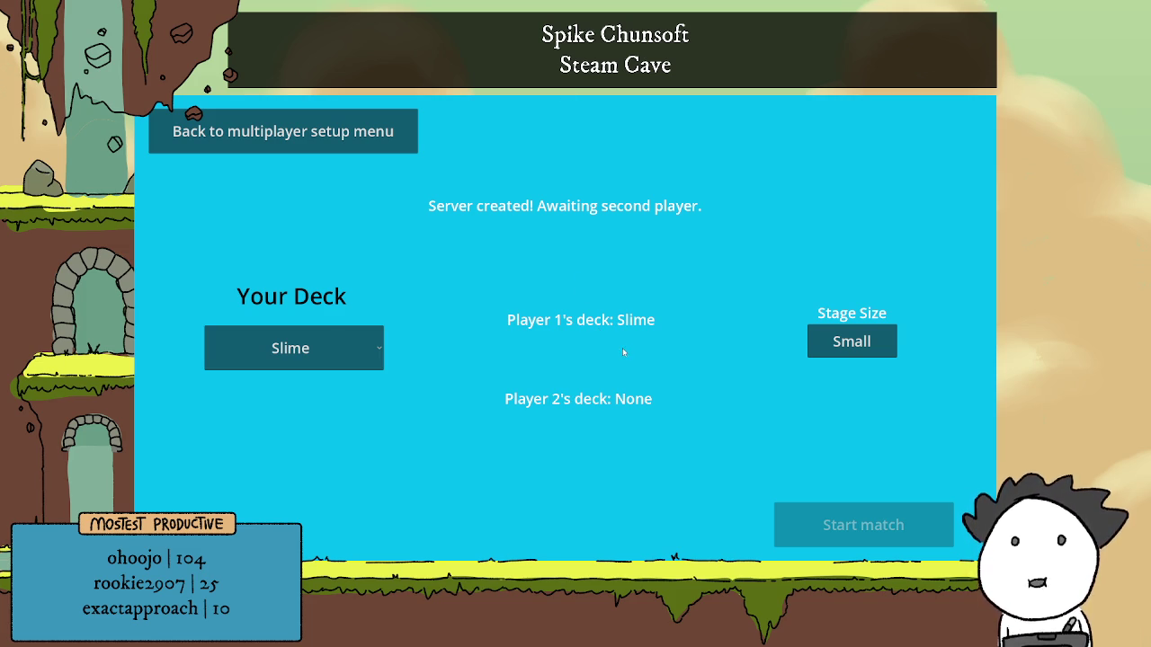
pyautogui.hotkey('alt', 'Tab')
pyautogui.hotkey('alt', 'Tab')
pyautogui.hotkey('alt', 'Tab')
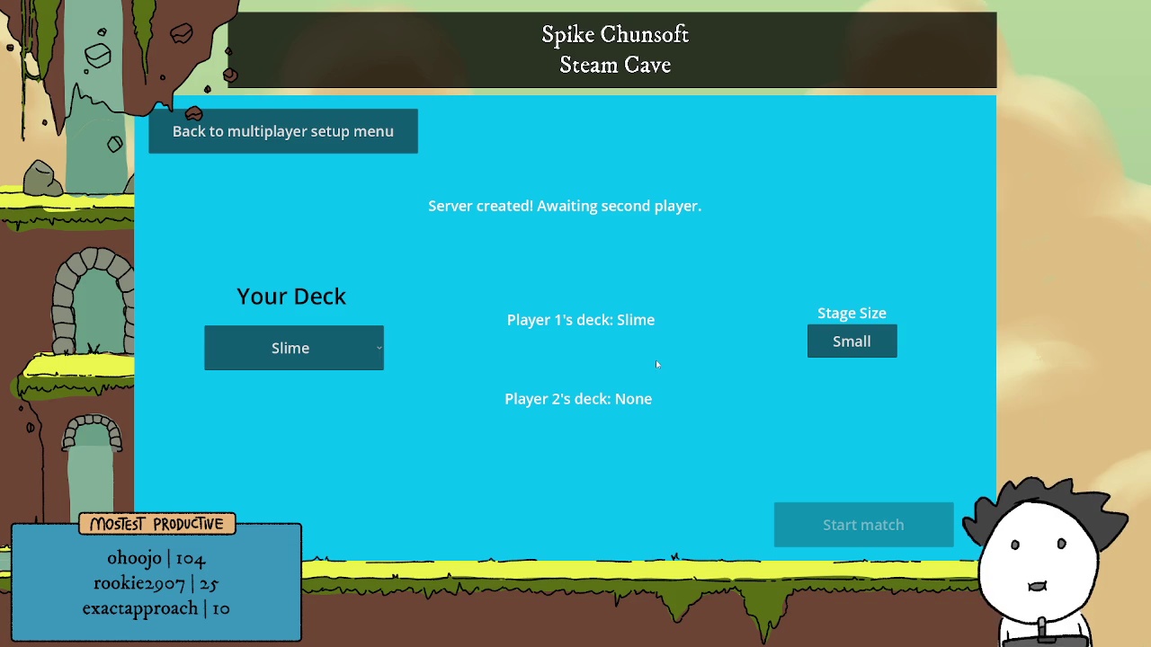
pyautogui.press('super')
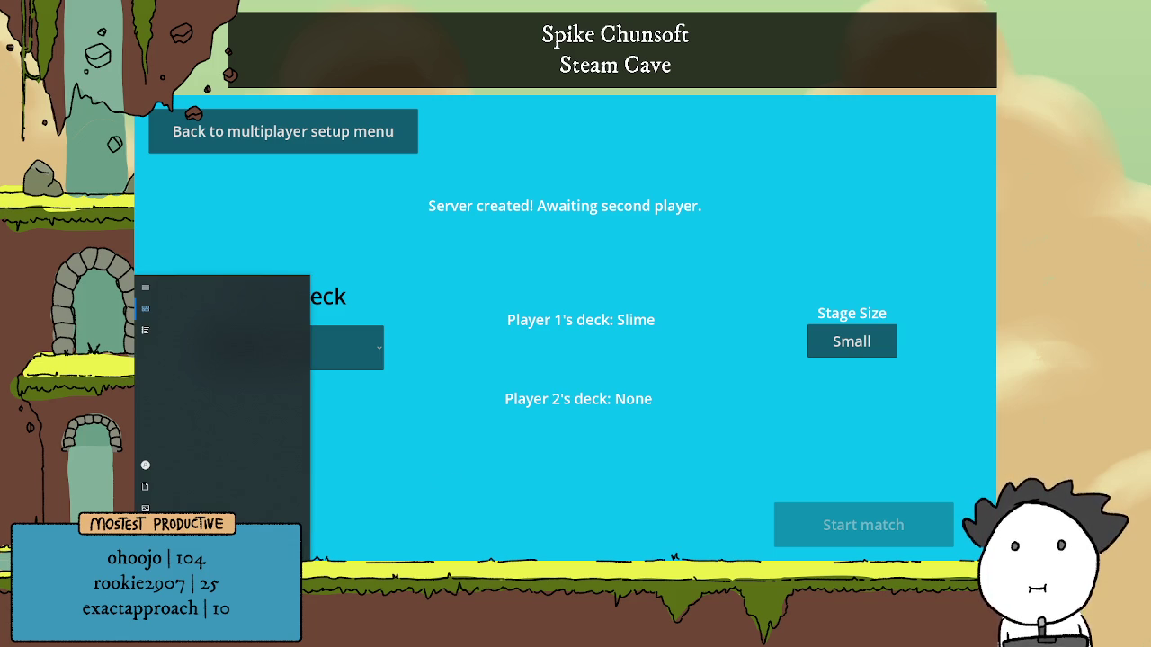
# Place the caret near load_cards in the deckbuilding_manager.gd script.
pyautogui.click(270, 486)
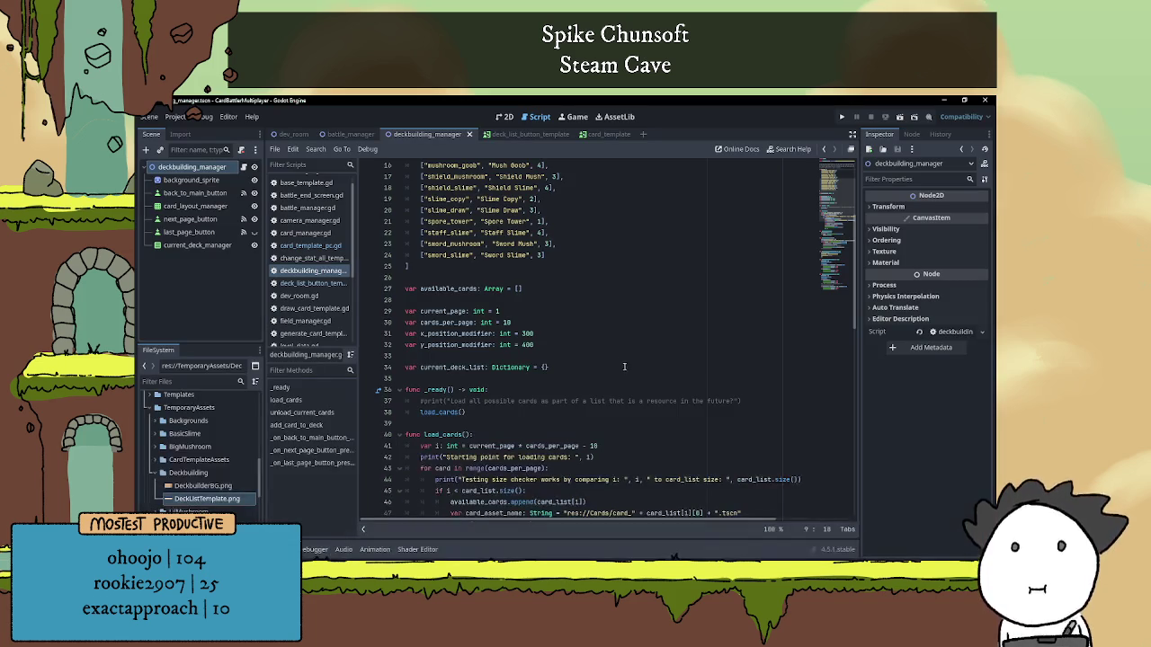
pyautogui.scroll(-3, 617, 314)
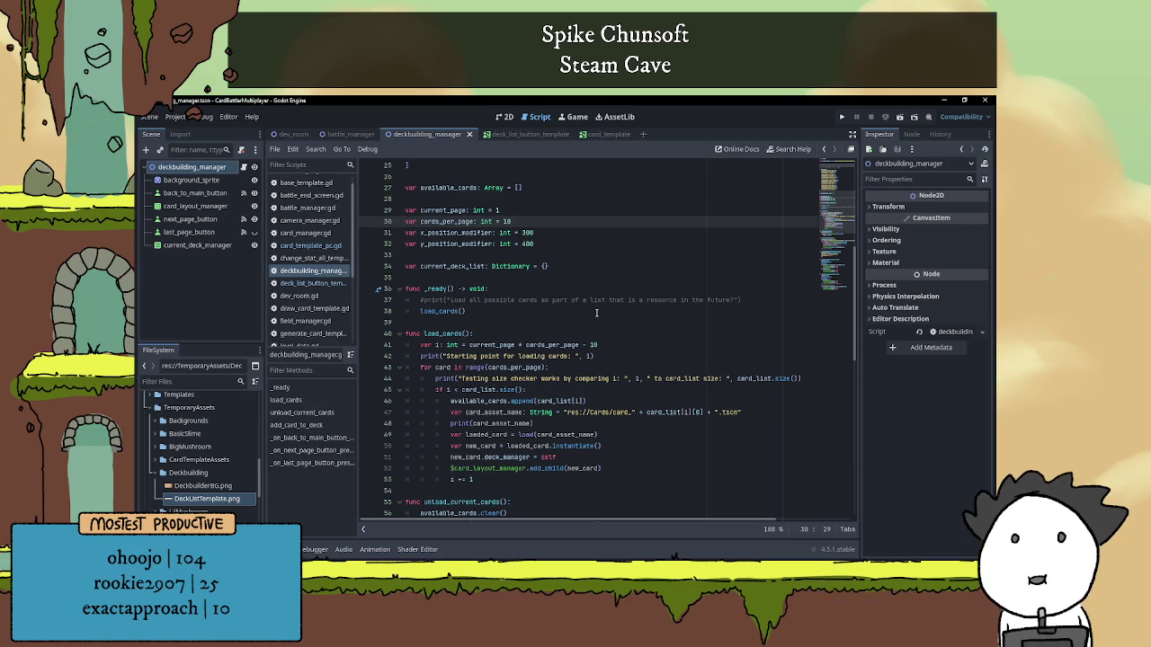
pyautogui.click(584, 320)
pyautogui.scroll(-5, 589, 310)
pyautogui.scroll(8, 600, 307)
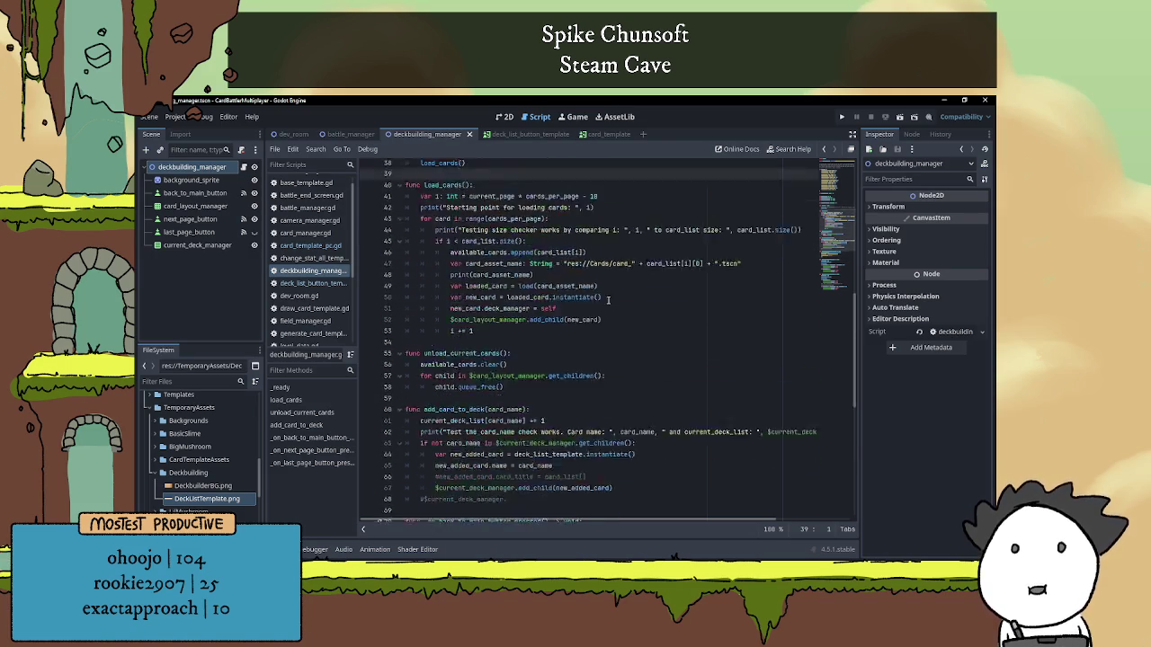
# Run the project windowed, host a multiplayer battle, then view the deckbuilding scene's 2D layout.
pyautogui.press('F5')
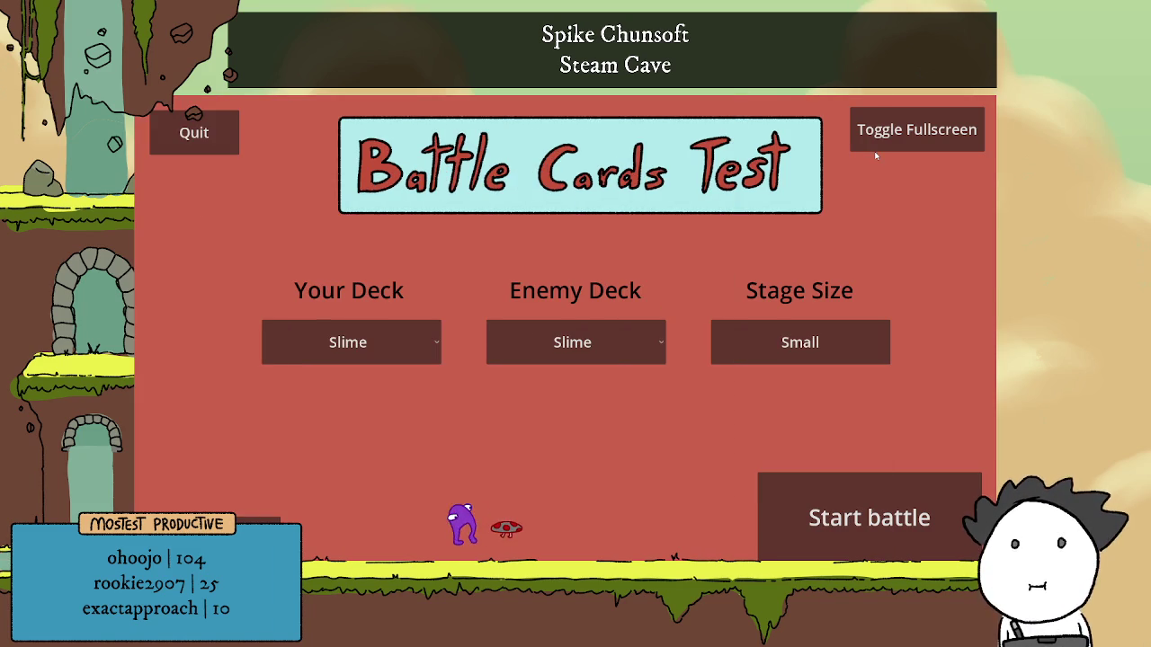
pyautogui.click(876, 143)
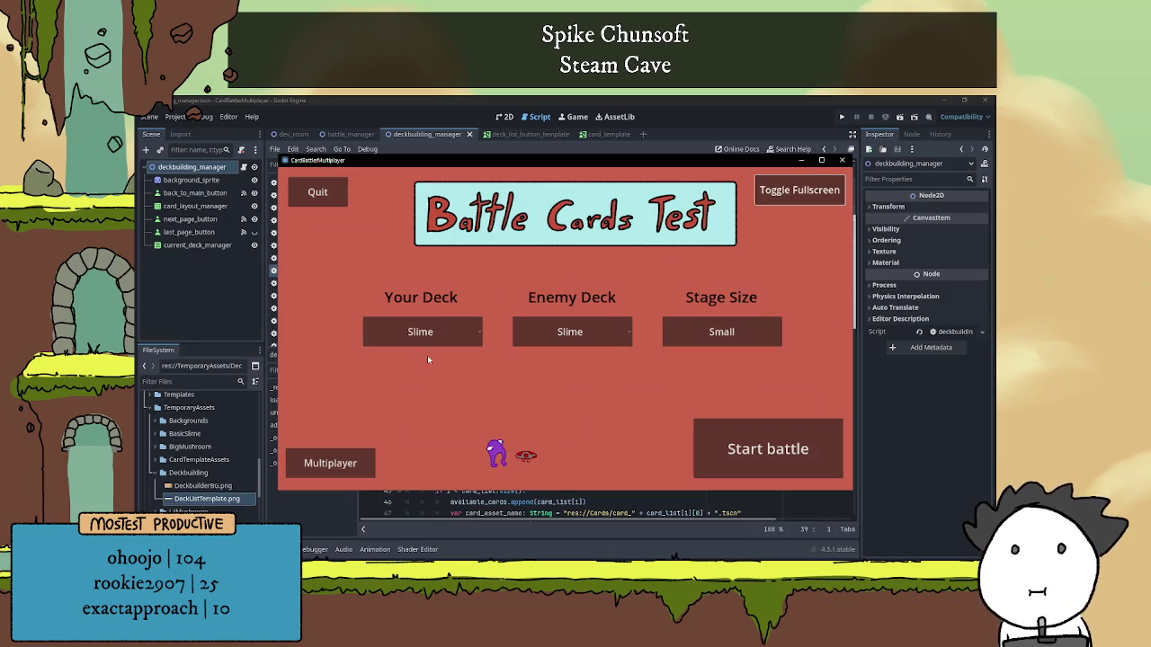
pyautogui.click(357, 463)
pyautogui.click(676, 262)
pyautogui.click(671, 110)
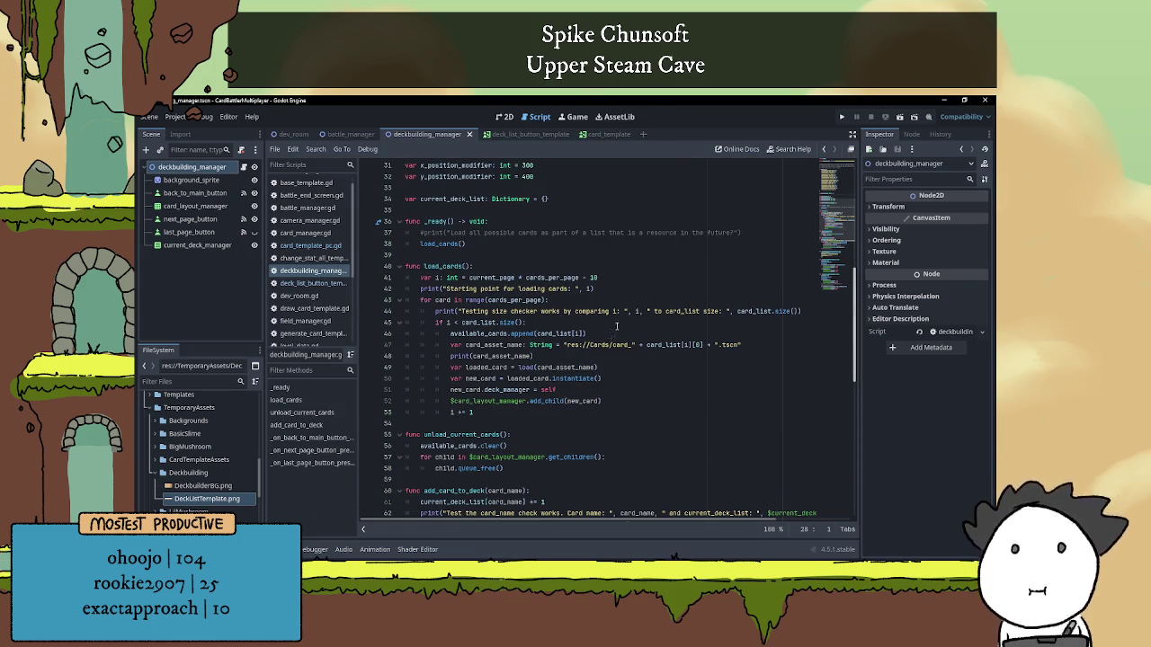
pyautogui.click(505, 117)
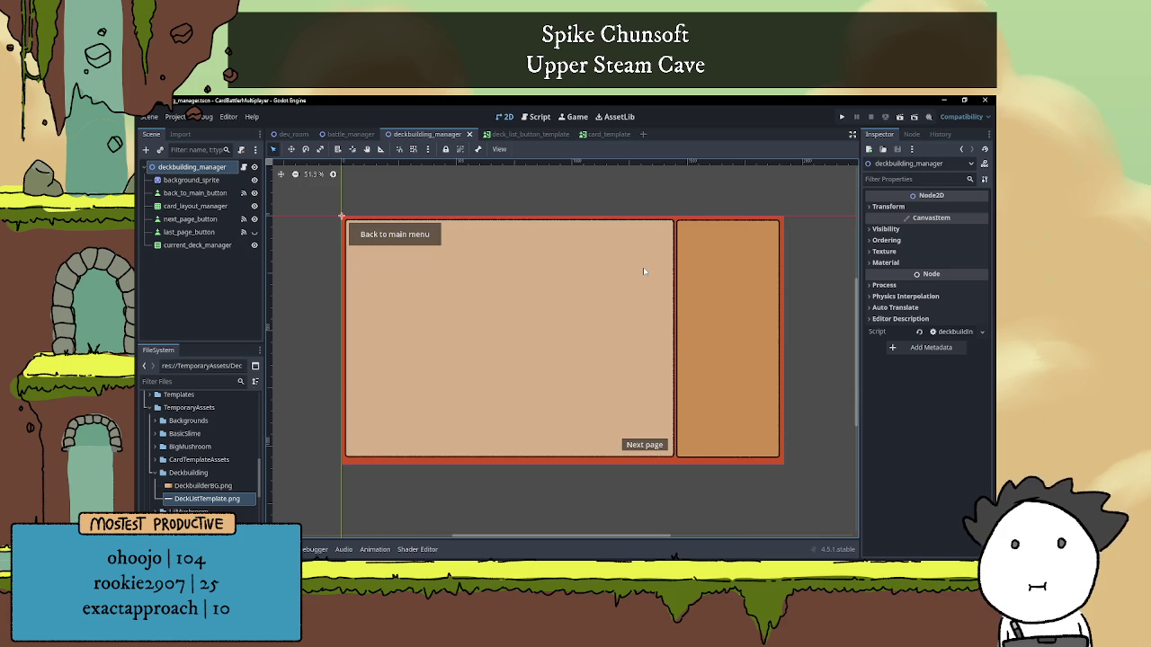
# Test-run the project, stop it with F8, and reopen the deckbuilding_manager.gd script.
pyautogui.press('F5')
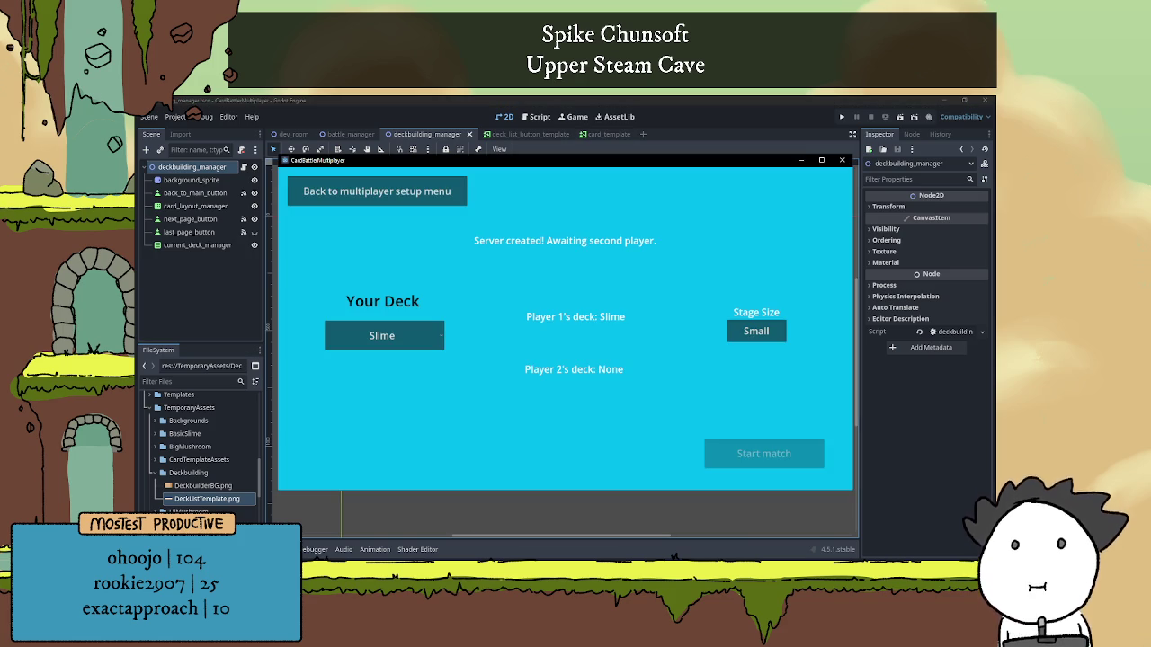
pyautogui.press('F8')
pyautogui.scroll(-3, 682, 368)
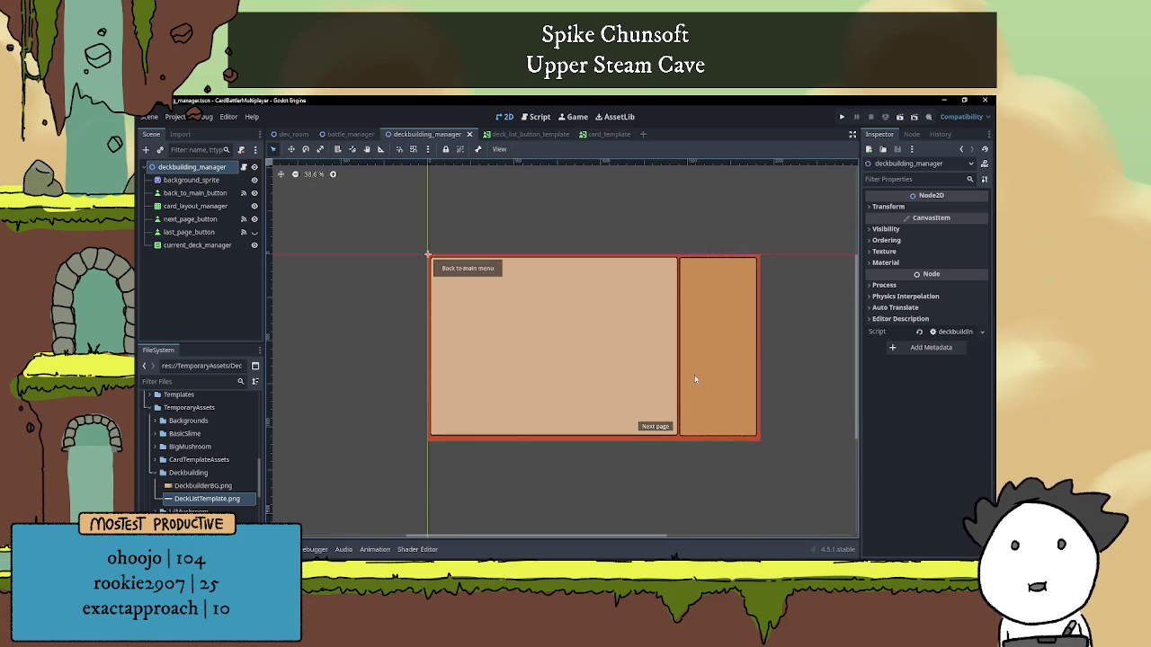
pyautogui.scroll(3, 615, 354)
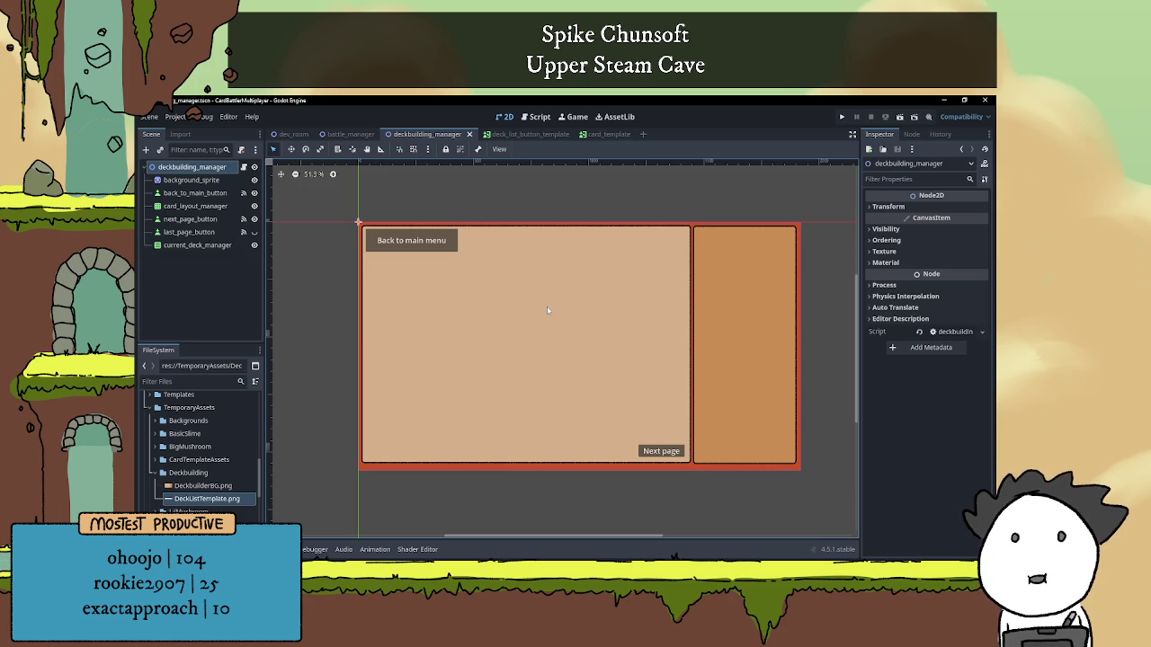
pyautogui.click(243, 167)
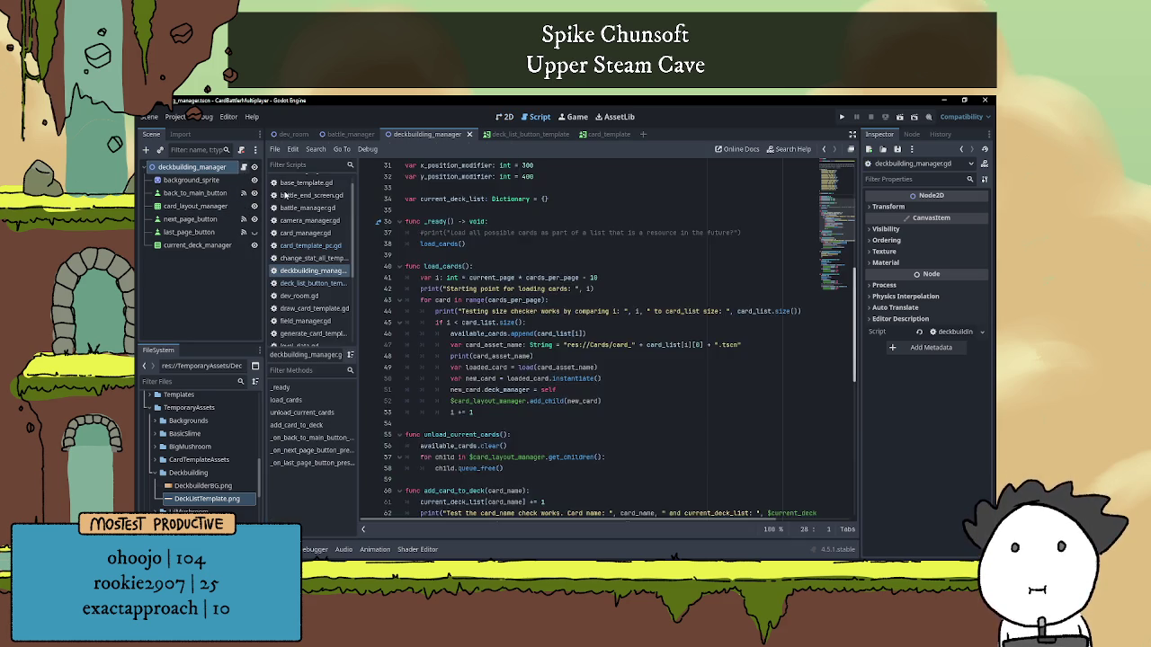
# Delete the two commented-out test lines from _on_last_page_button_pressed.
pyautogui.scroll(-10, 605, 349)
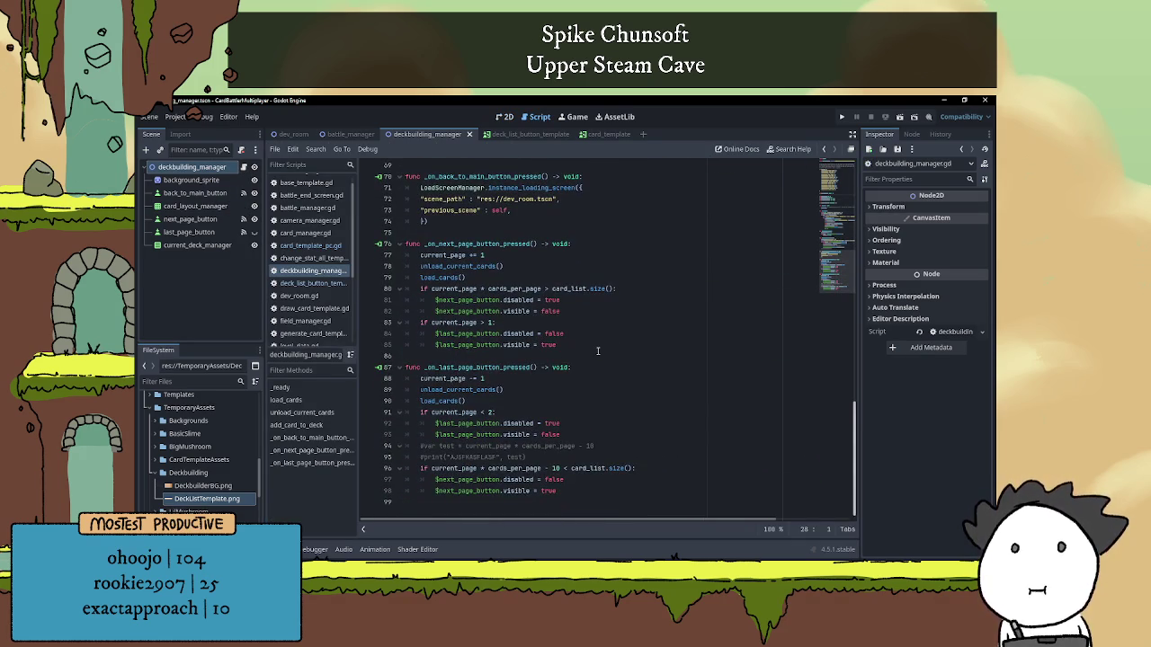
pyautogui.moveTo(551, 459); pyautogui.dragTo(376, 444)
pyautogui.press('BackSpace')
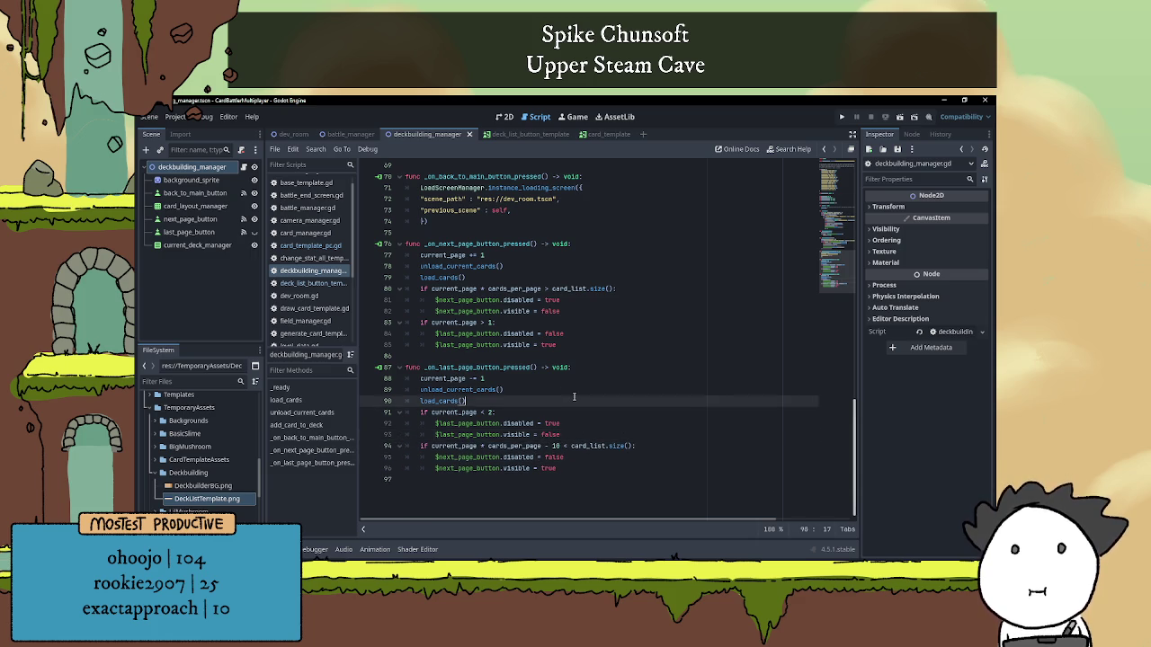
# Place the caret after load_cards on line 90, then at the start of the commented card_title line.
pyautogui.click(559, 400)
pyautogui.scroll(5, 582, 387)
pyautogui.scroll(7, 575, 389)
pyautogui.scroll(-4, 562, 391)
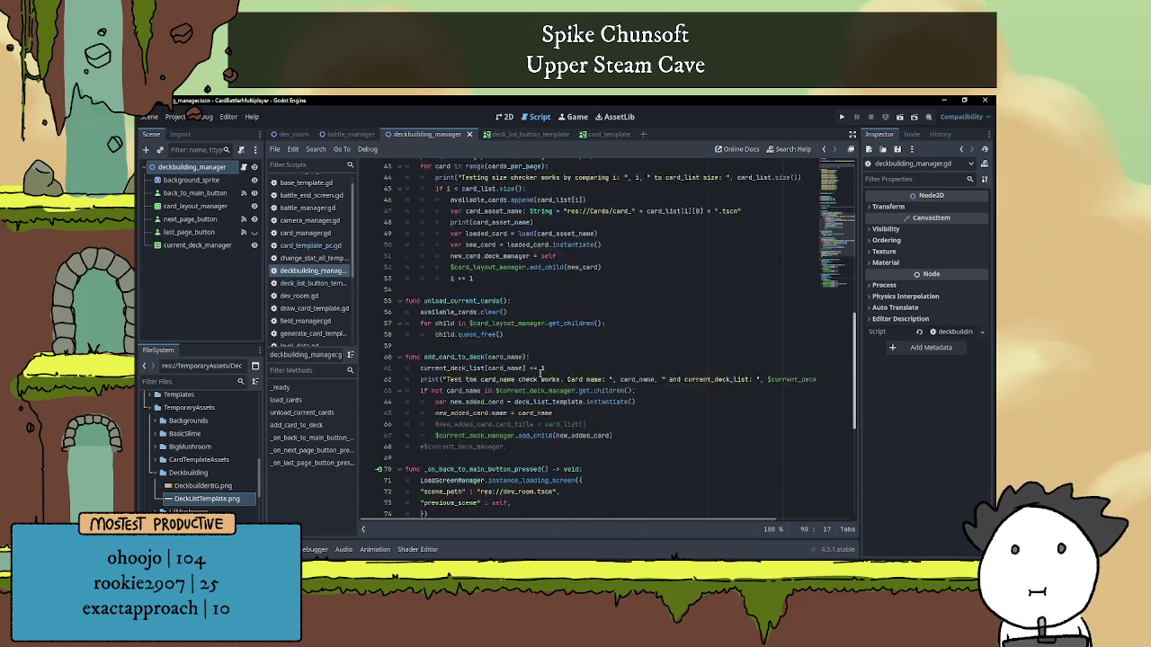
pyautogui.scroll(-1, 559, 391)
pyautogui.click(592, 356)
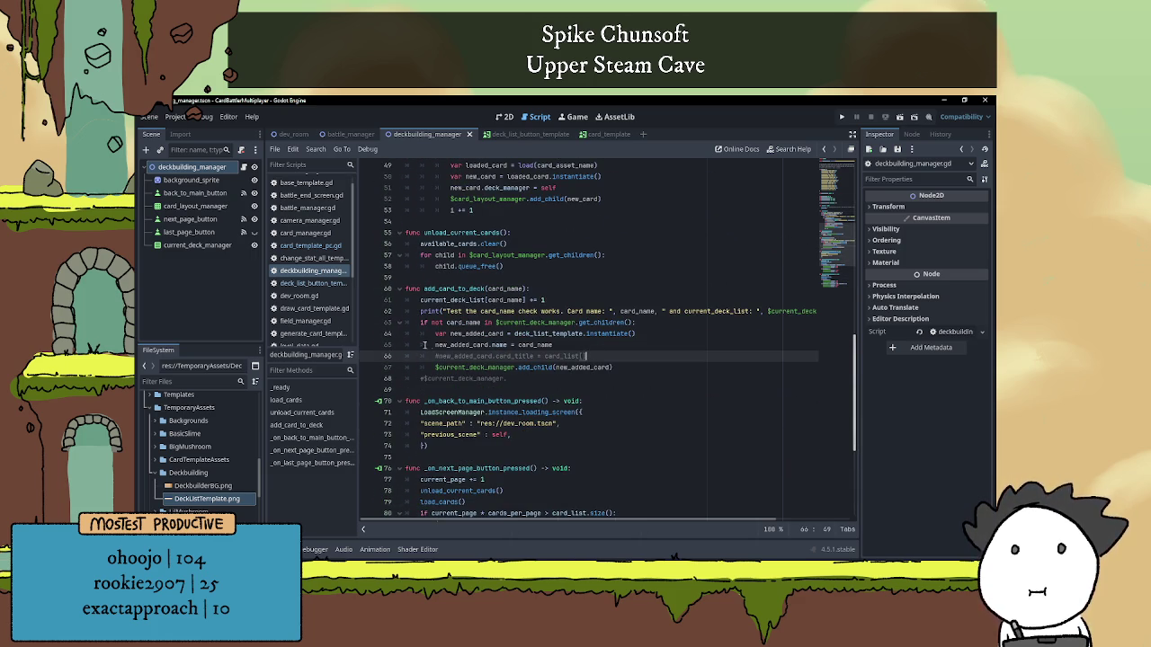
pyautogui.click(438, 356)
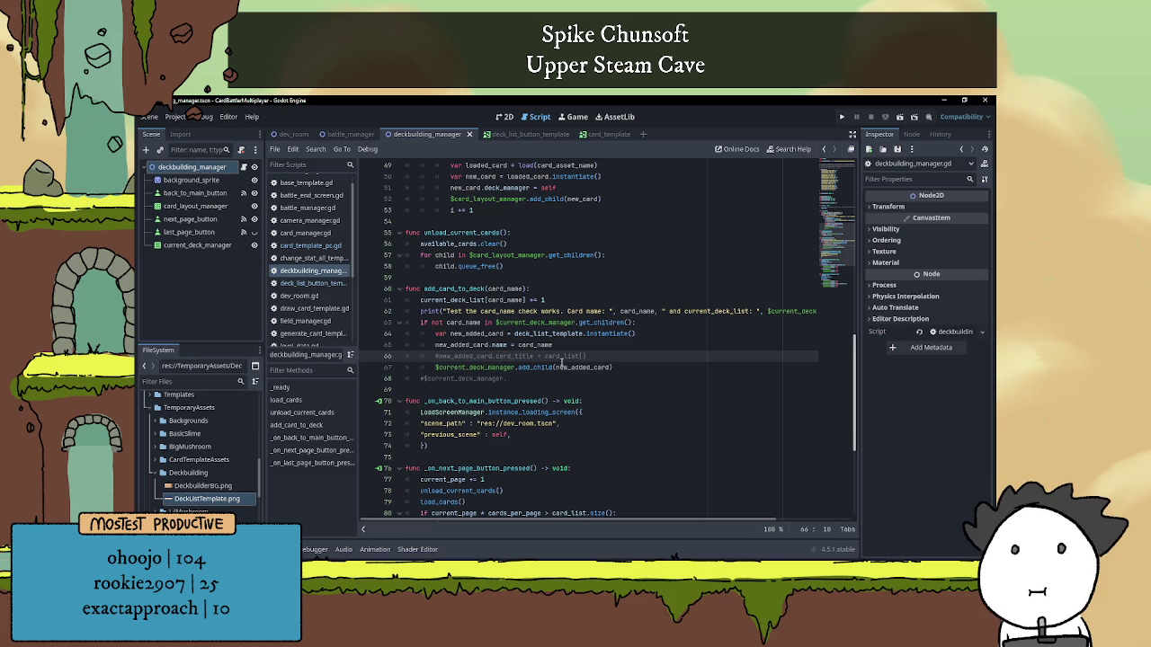
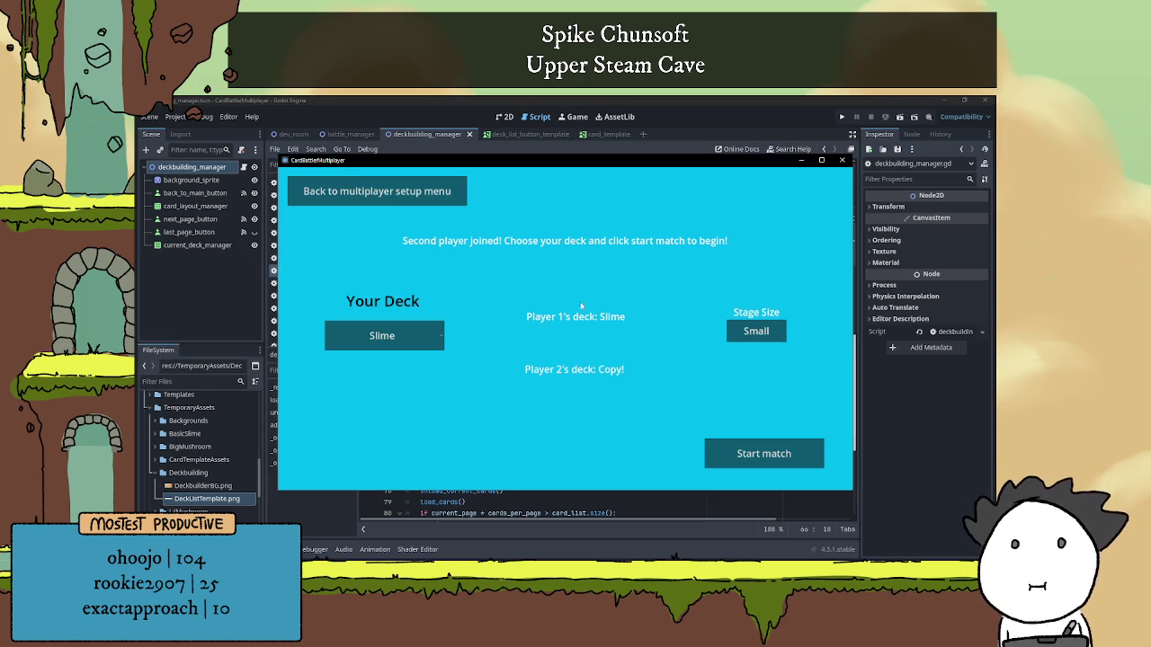
# Return to the game's main menu and switch the game to fullscreen.
pyautogui.click(435, 193)
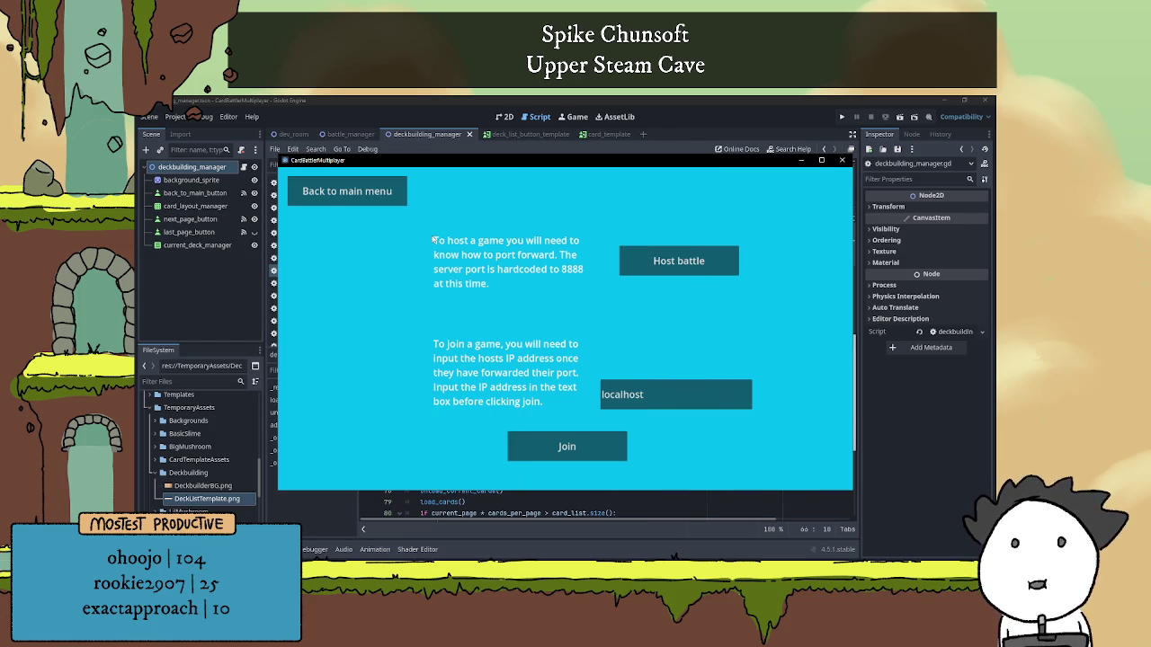
pyautogui.click(364, 203)
pyautogui.click(804, 189)
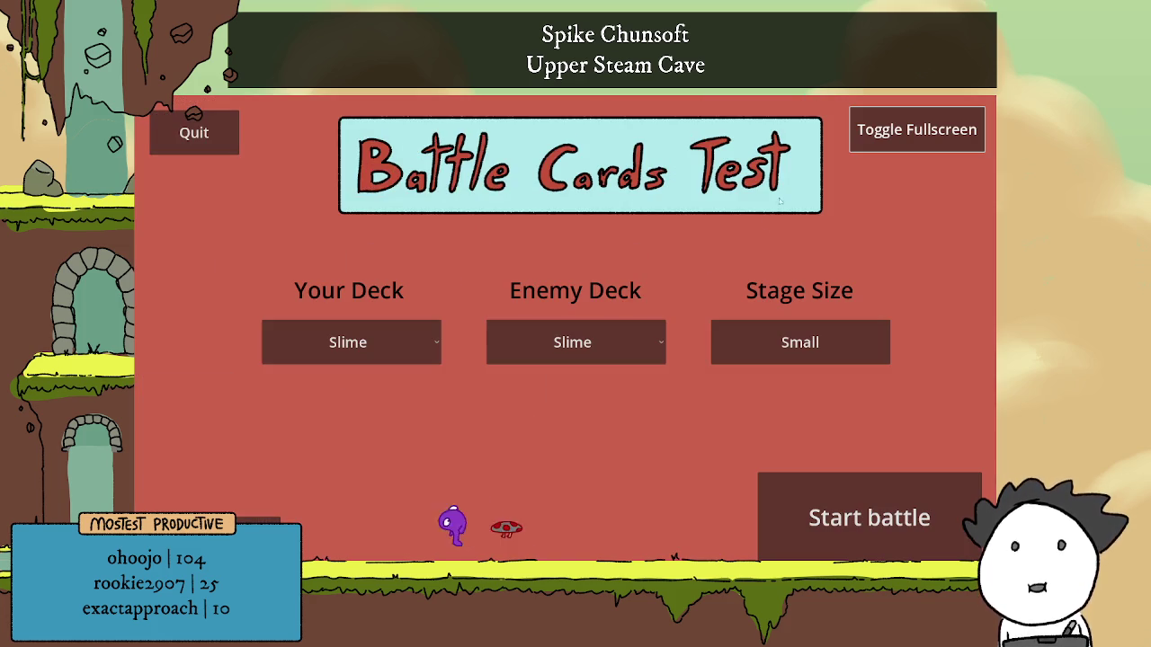
# Host a multiplayer battle on a Big stage with the Rush deck and start the match.
pyautogui.click(269, 526)
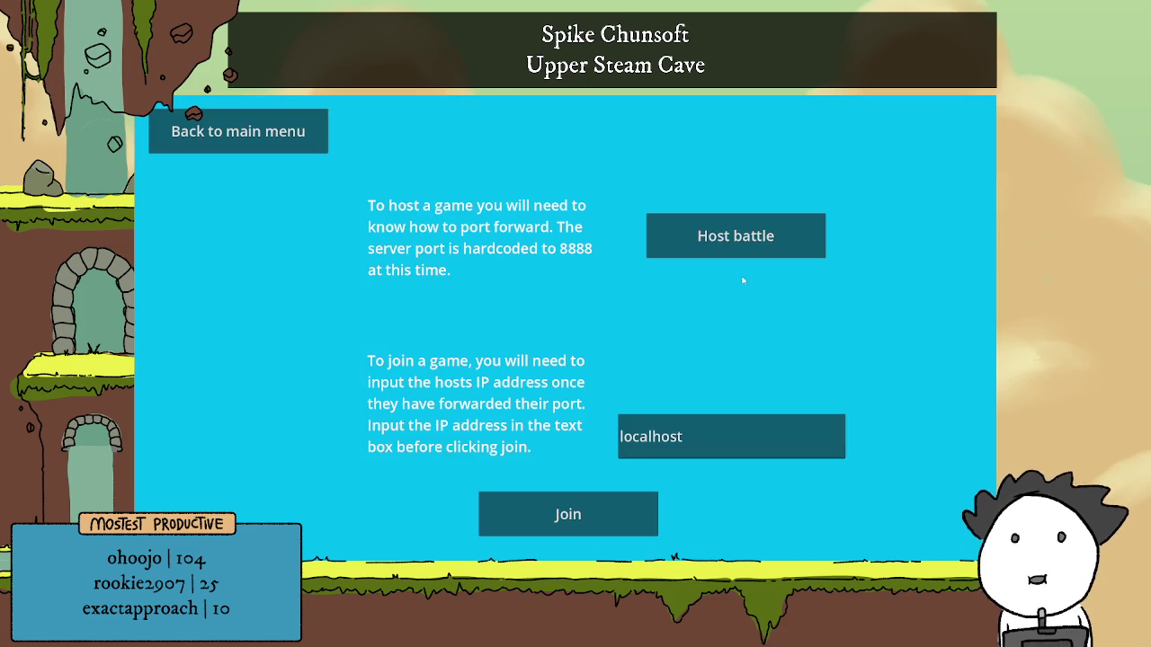
pyautogui.click(746, 243)
pyautogui.click(851, 341)
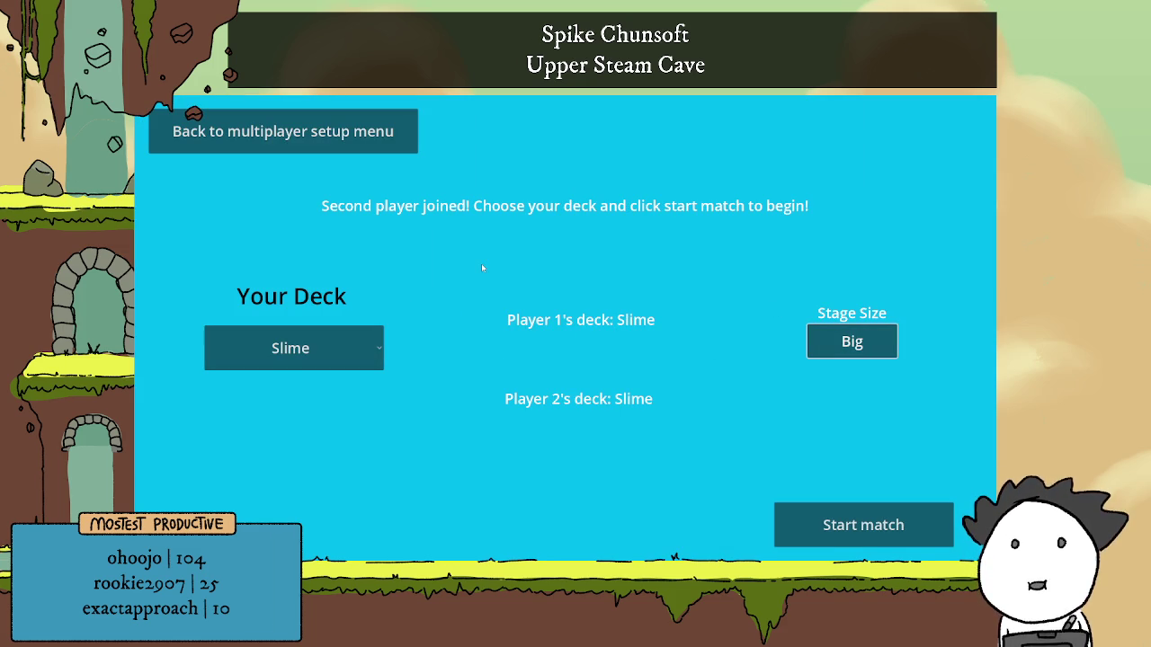
pyautogui.click(335, 359)
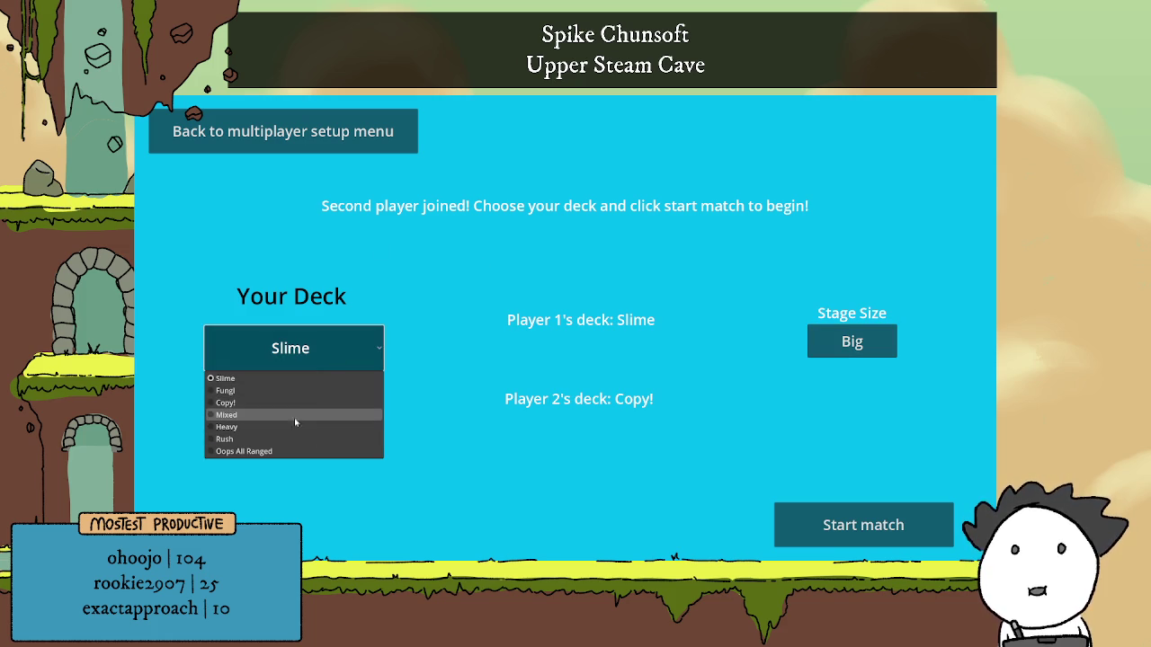
pyautogui.click(584, 421)
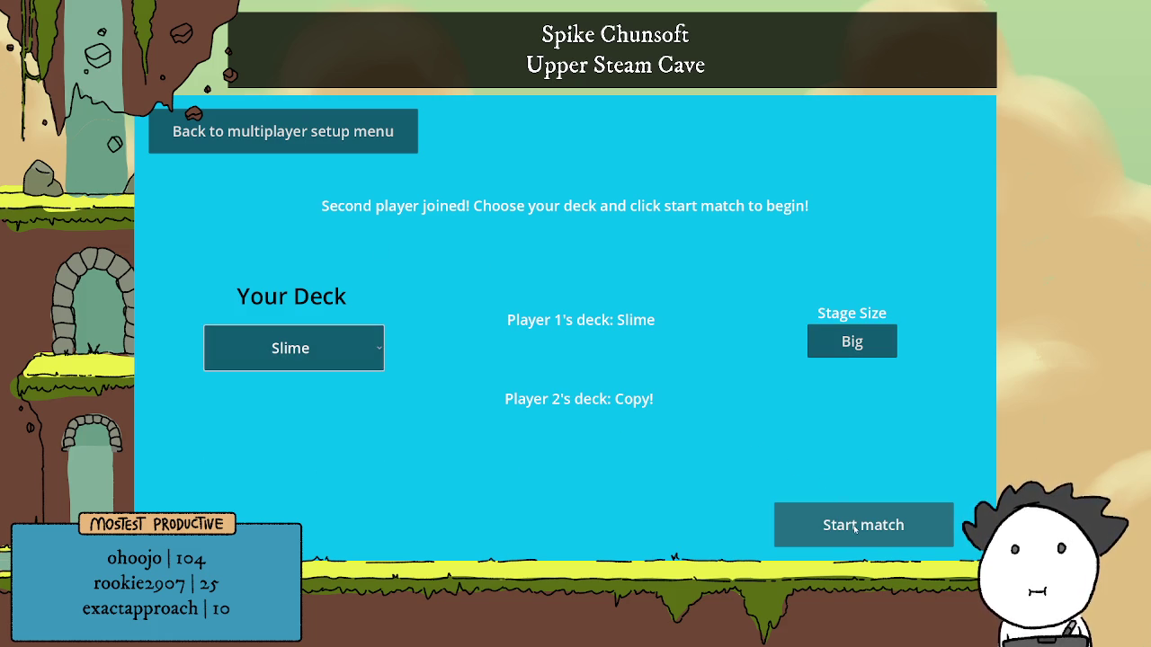
pyautogui.click(342, 352)
pyautogui.click(311, 441)
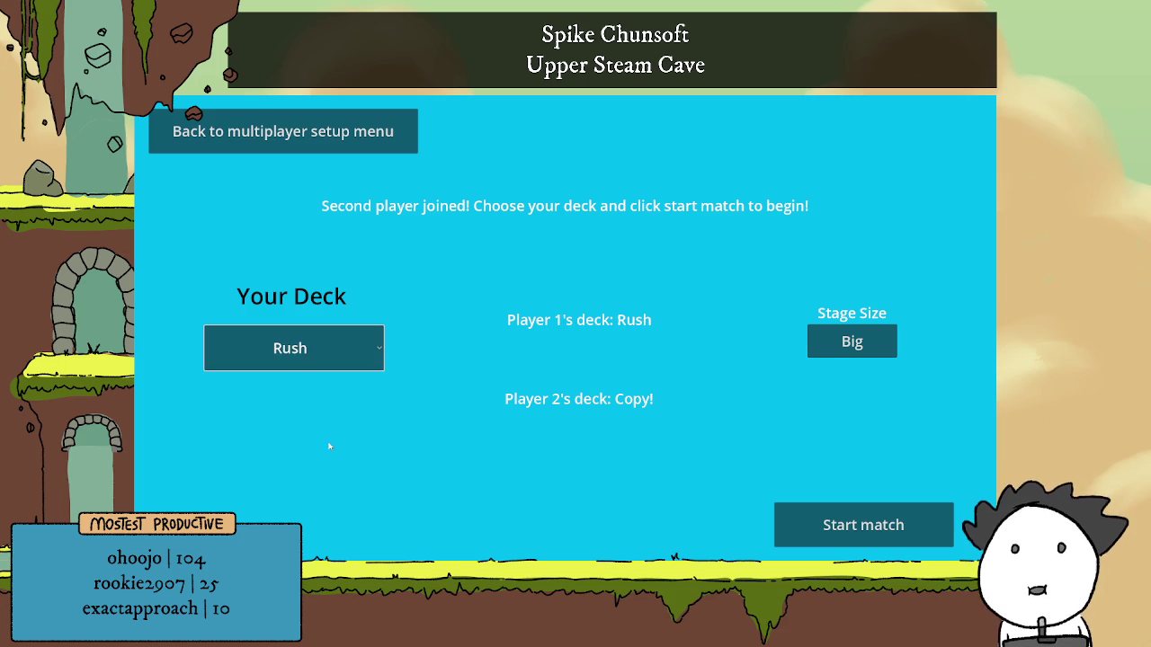
pyautogui.click(835, 531)
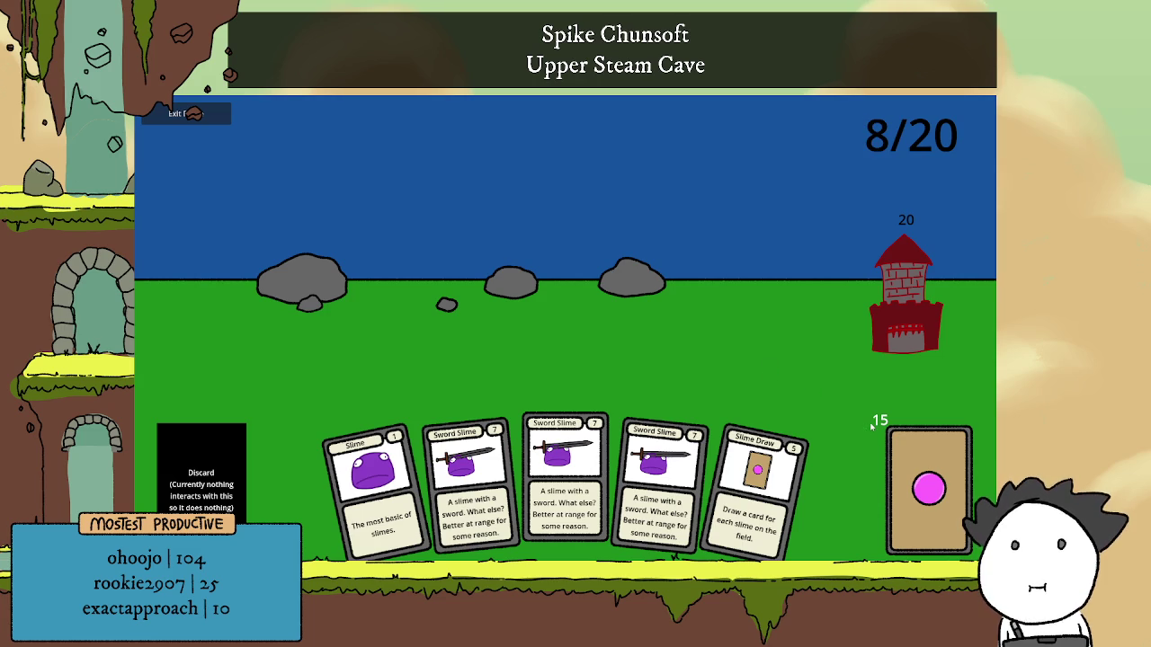
# Draw a card, then play Slimes, Slime Draw, a Sword Slime and a Shield Mush.
pyautogui.click(921, 446)
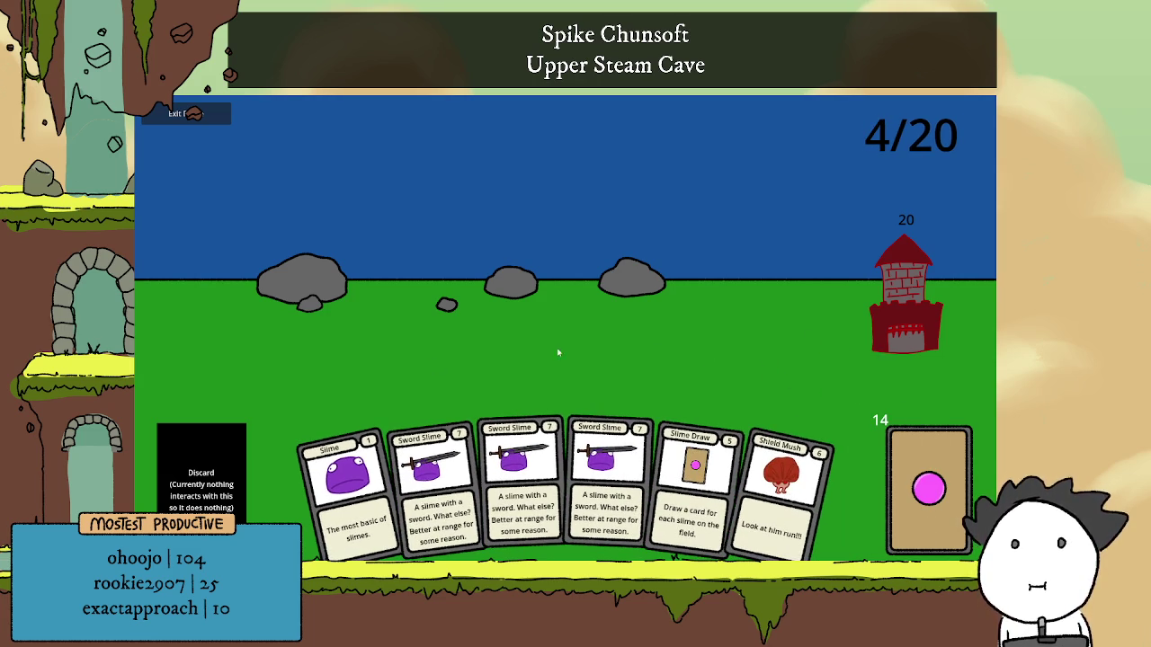
pyautogui.click(347, 477)
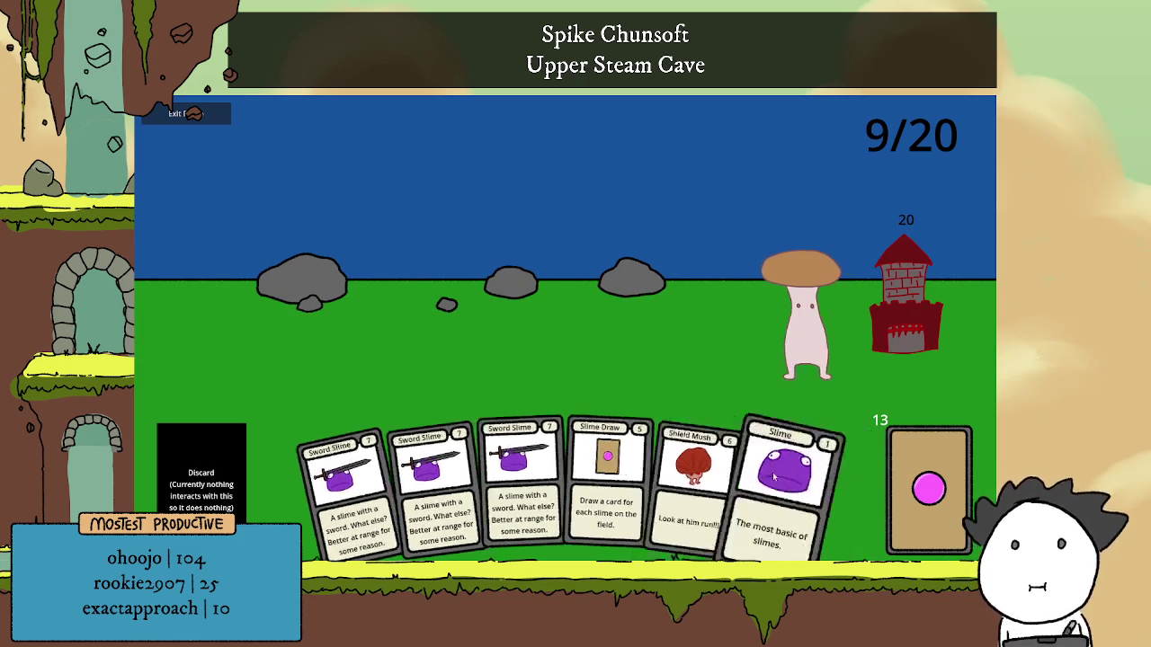
pyautogui.click(787, 490)
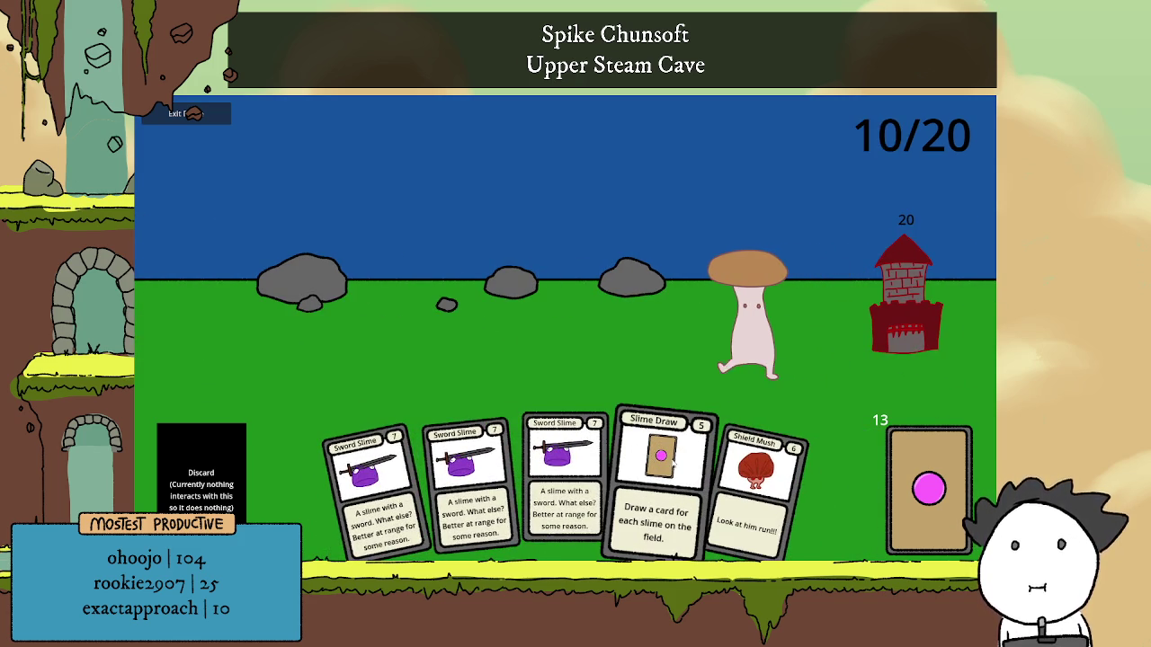
pyautogui.click(672, 457)
pyautogui.click(796, 490)
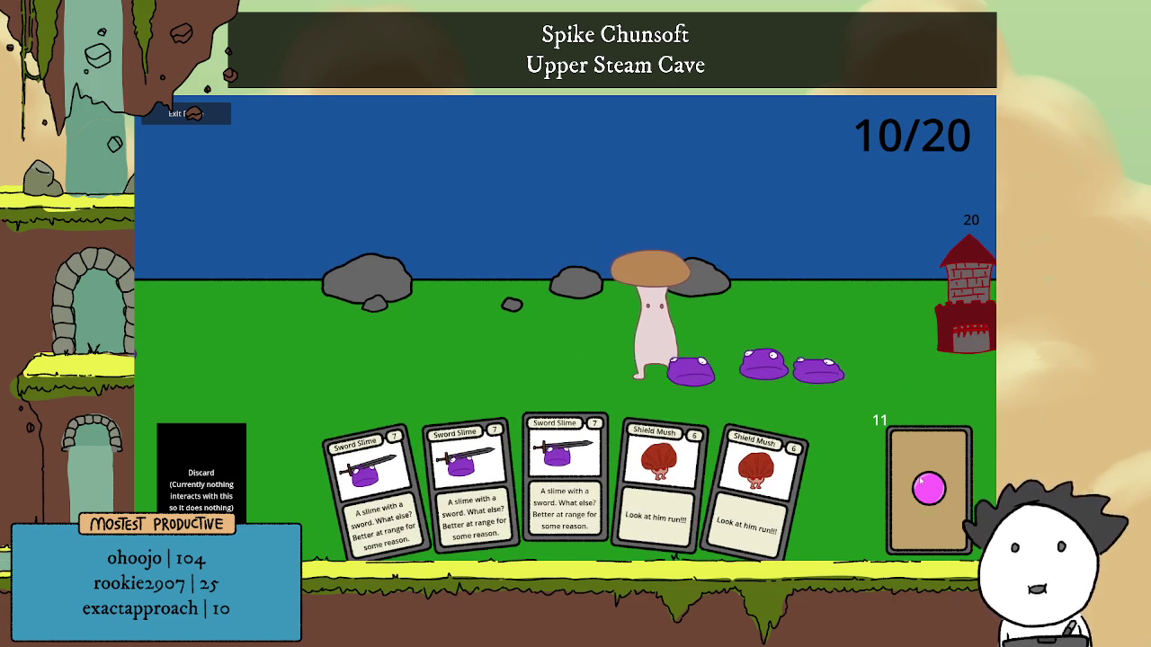
pyautogui.moveTo(564, 477); pyautogui.dragTo(481, 341)
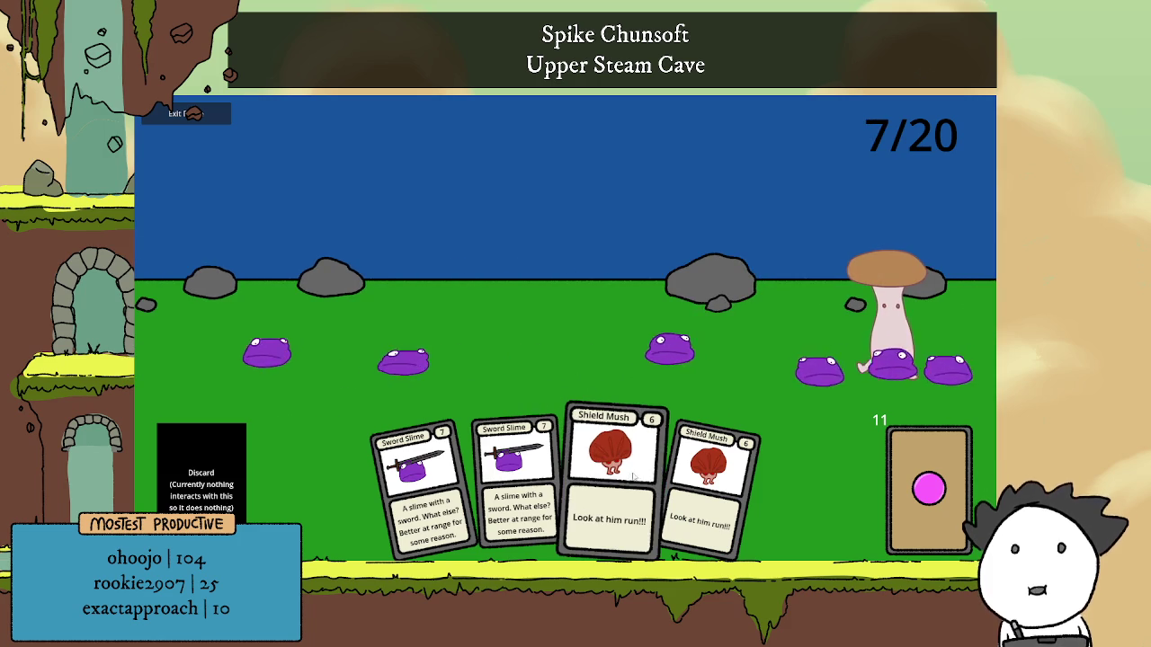
pyautogui.moveTo(612, 463); pyautogui.dragTo(577, 362)
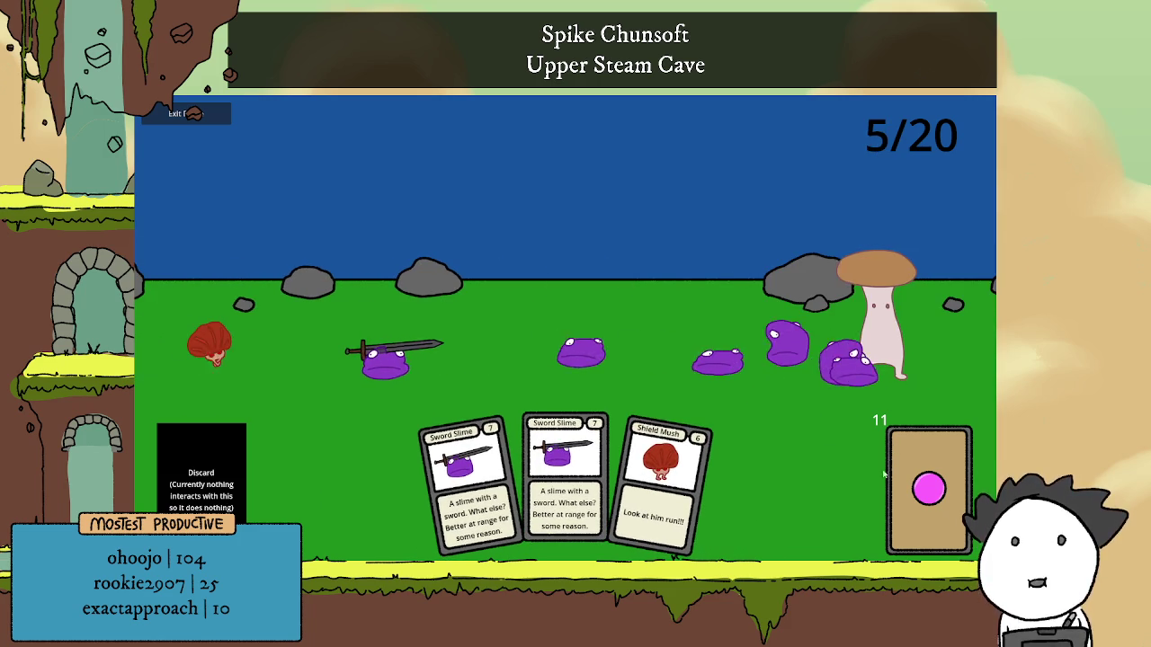
pyautogui.moveTo(564, 477); pyautogui.dragTo(629, 378)
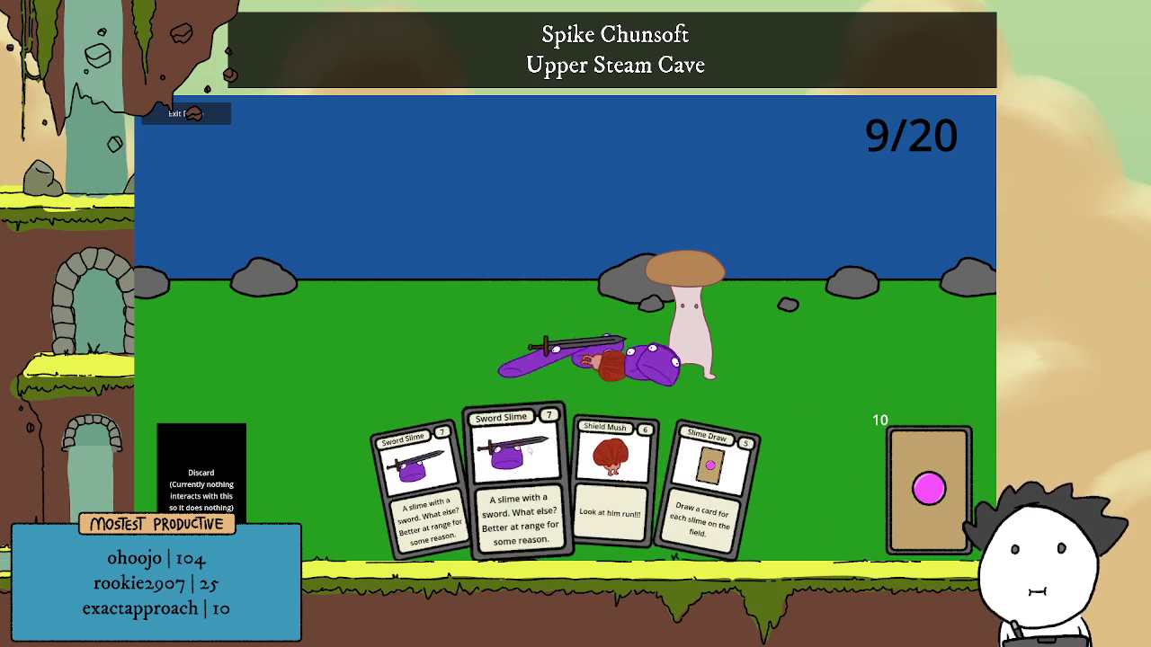
# Play more Slime Draws, then deploy a Sword Slime, Slimes and a Shield Mush.
pyautogui.moveTo(717, 485); pyautogui.dragTo(629, 359)
pyautogui.moveTo(656, 488); pyautogui.dragTo(629, 360)
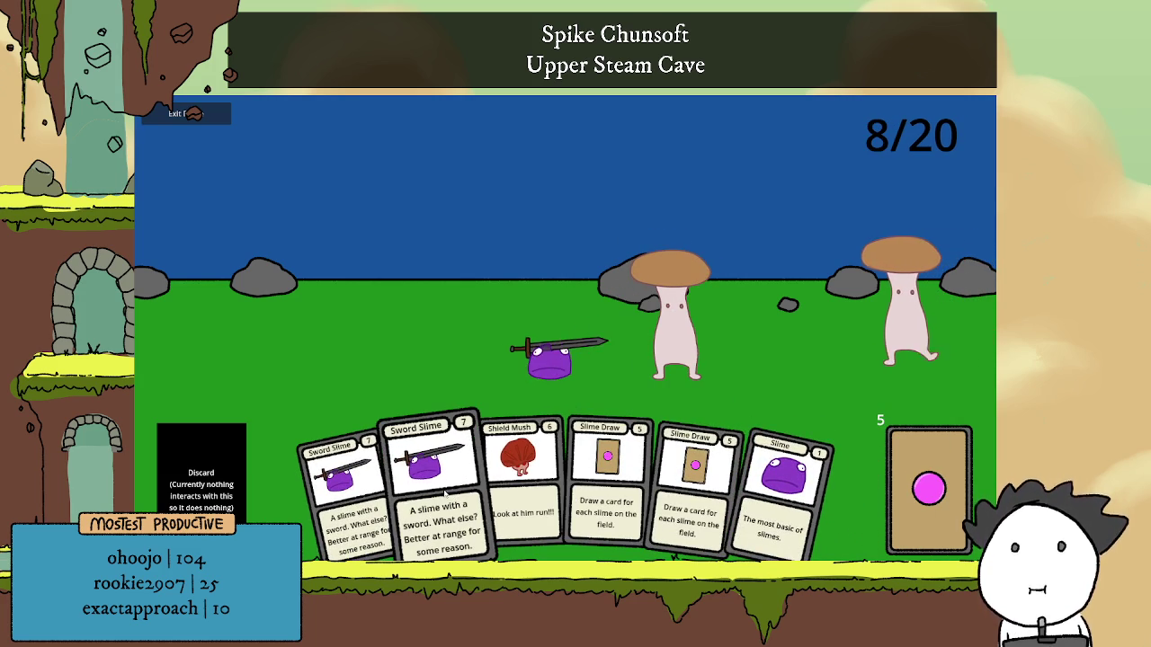
pyautogui.moveTo(409, 499); pyautogui.dragTo(414, 359)
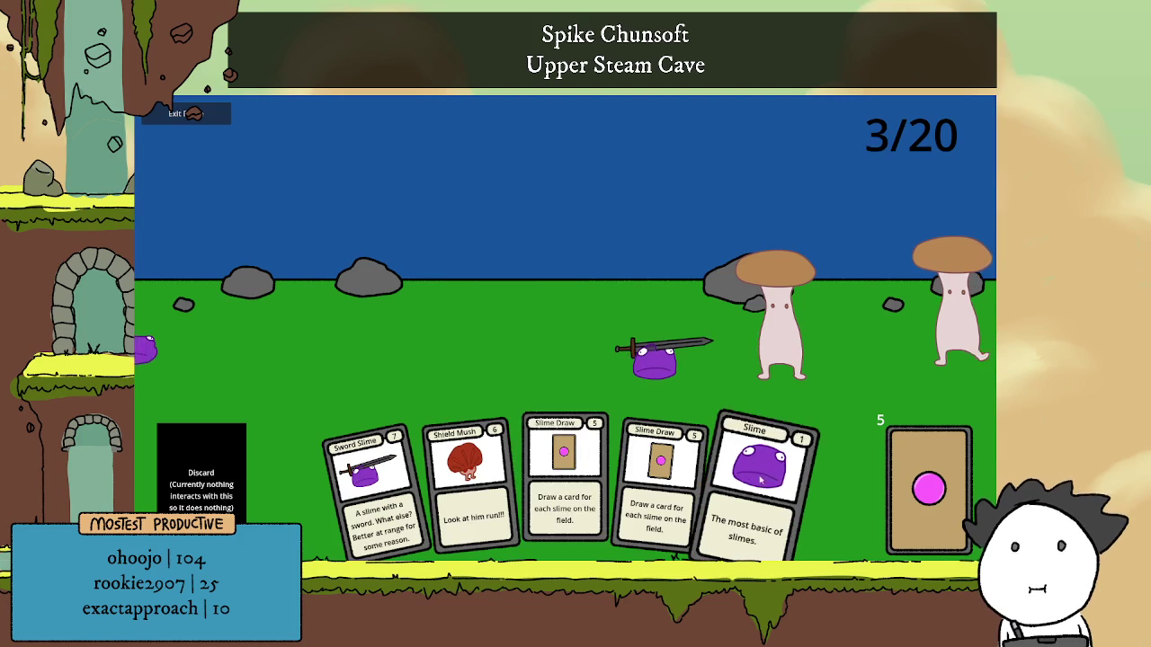
pyautogui.moveTo(769, 499); pyautogui.dragTo(757, 467)
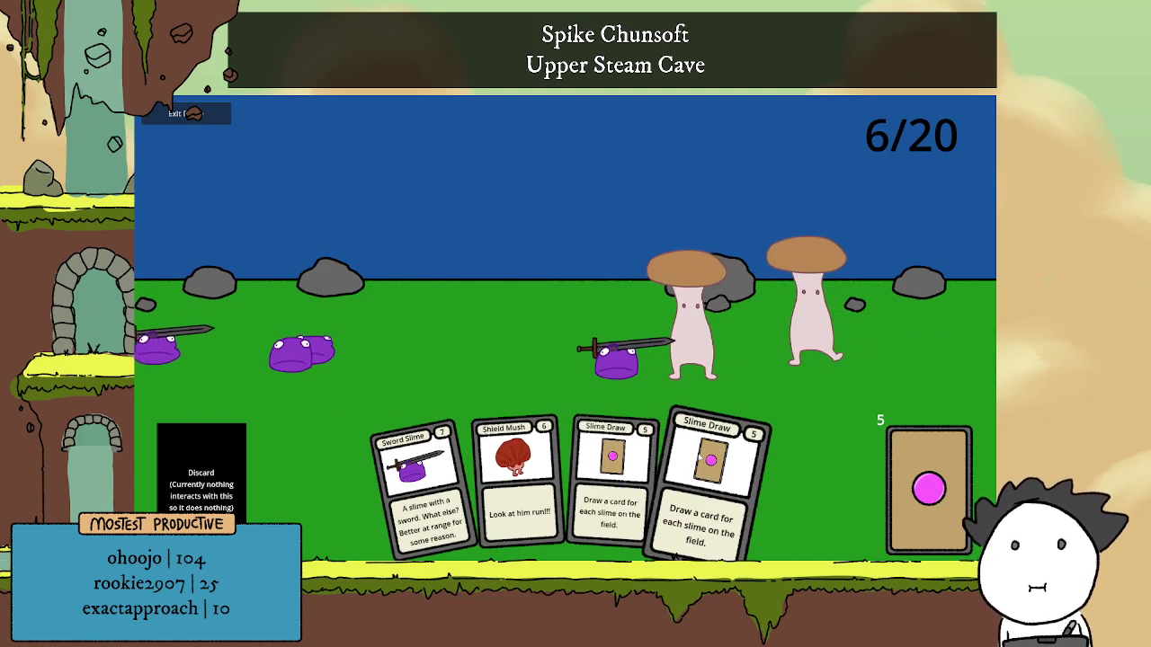
pyautogui.moveTo(707, 477); pyautogui.dragTo(647, 386)
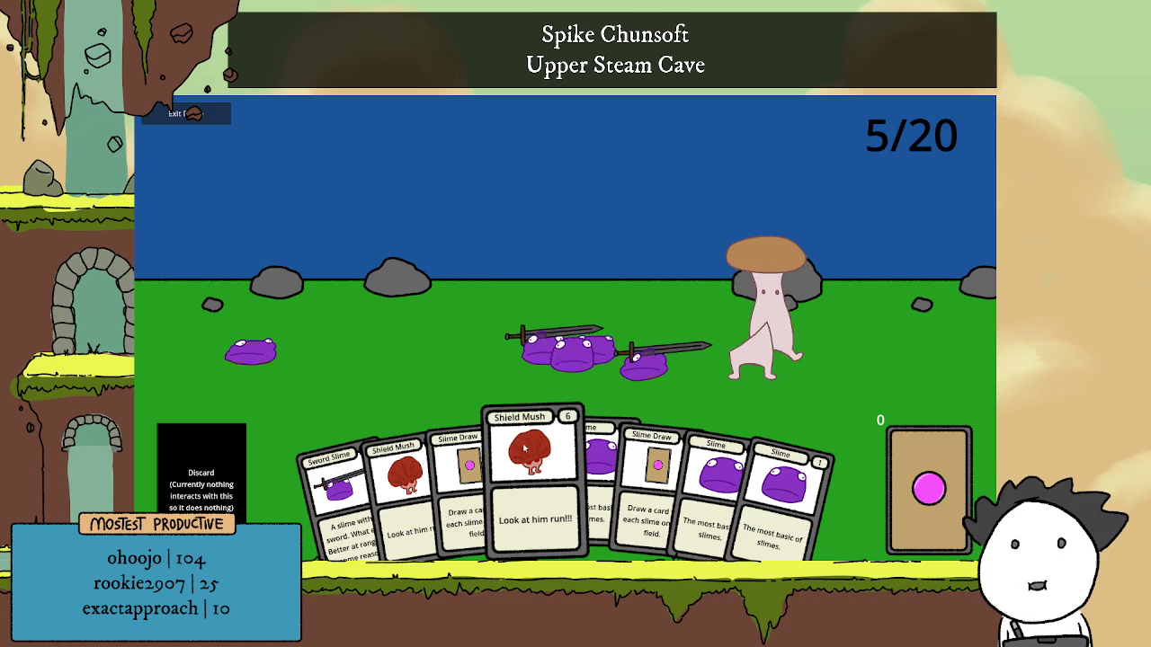
pyautogui.moveTo(531, 468); pyautogui.dragTo(620, 359)
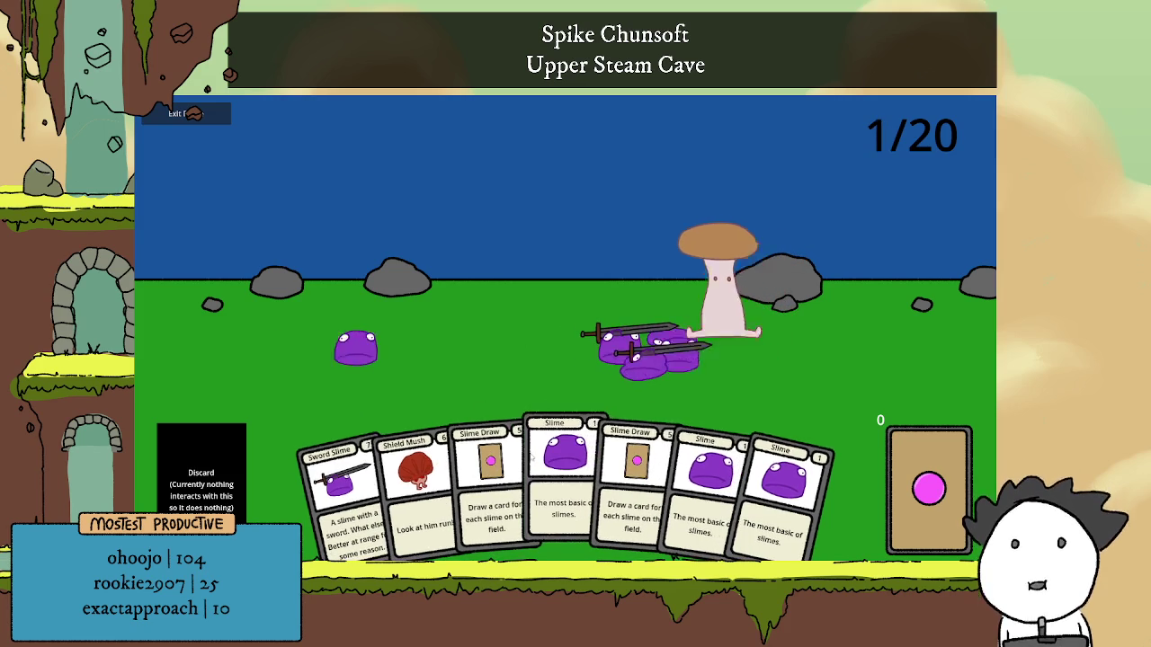
pyautogui.moveTo(531, 456); pyautogui.dragTo(701, 360)
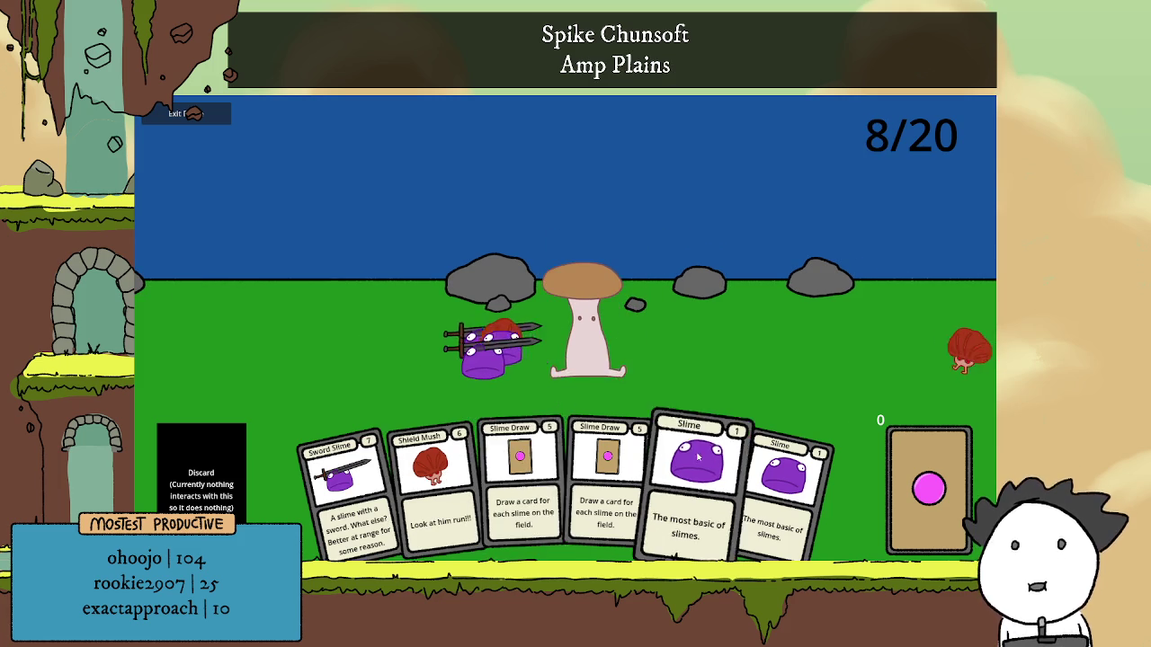
# Deploy two Slimes, a Sword Slime and a Shield Mush to finish off the enemy.
pyautogui.click(782, 477)
pyautogui.click(770, 477)
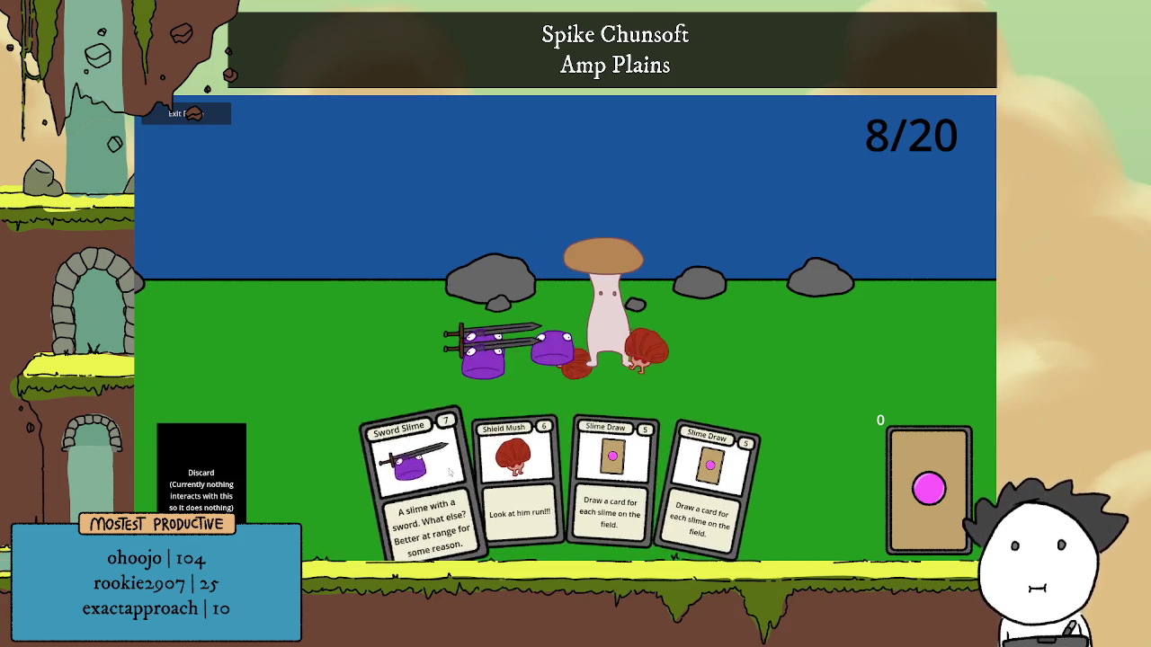
pyautogui.click(453, 471)
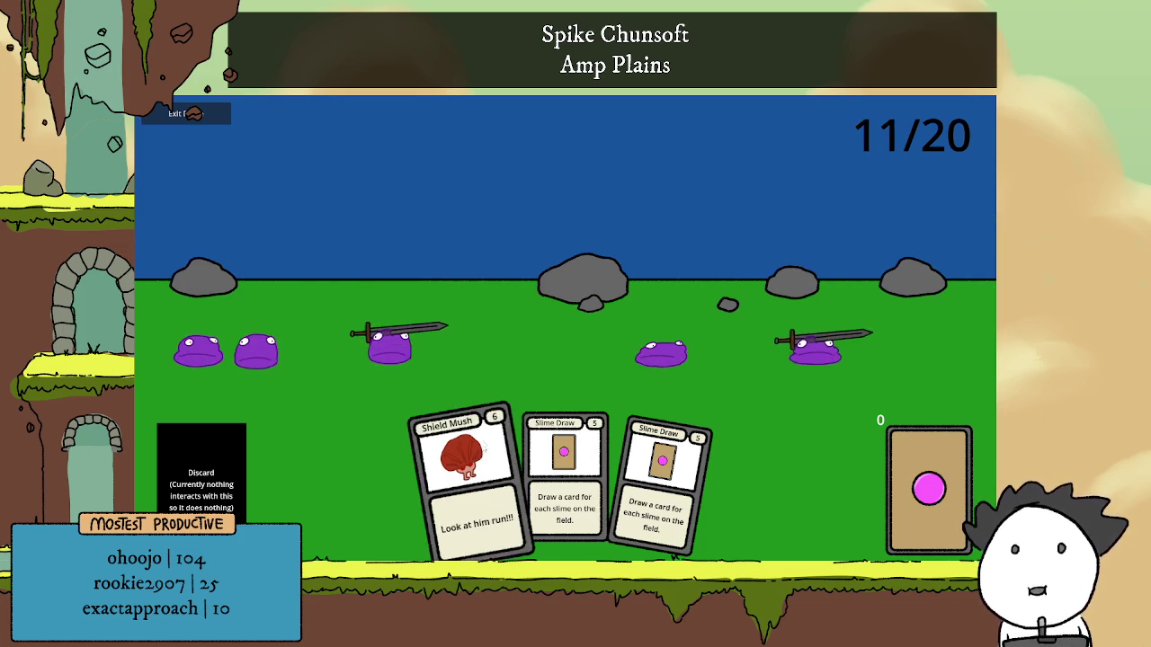
pyautogui.moveTo(463, 477); pyautogui.dragTo(689, 368)
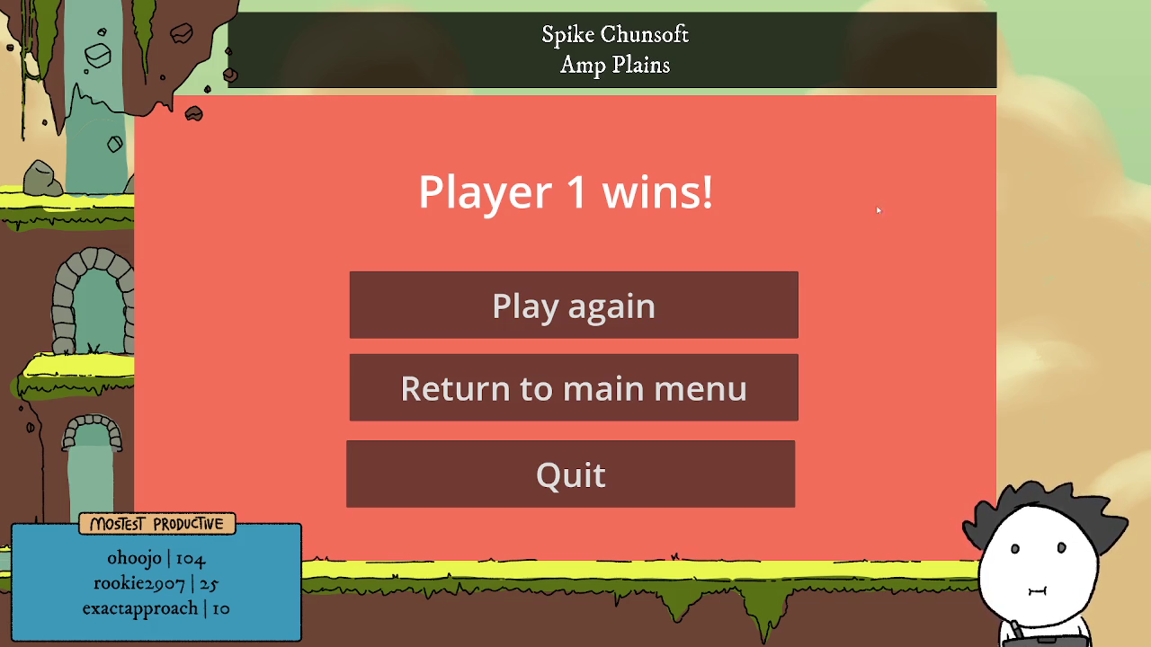
# Start a rematch with the Fungi deck as Player 1.
pyautogui.click(768, 295)
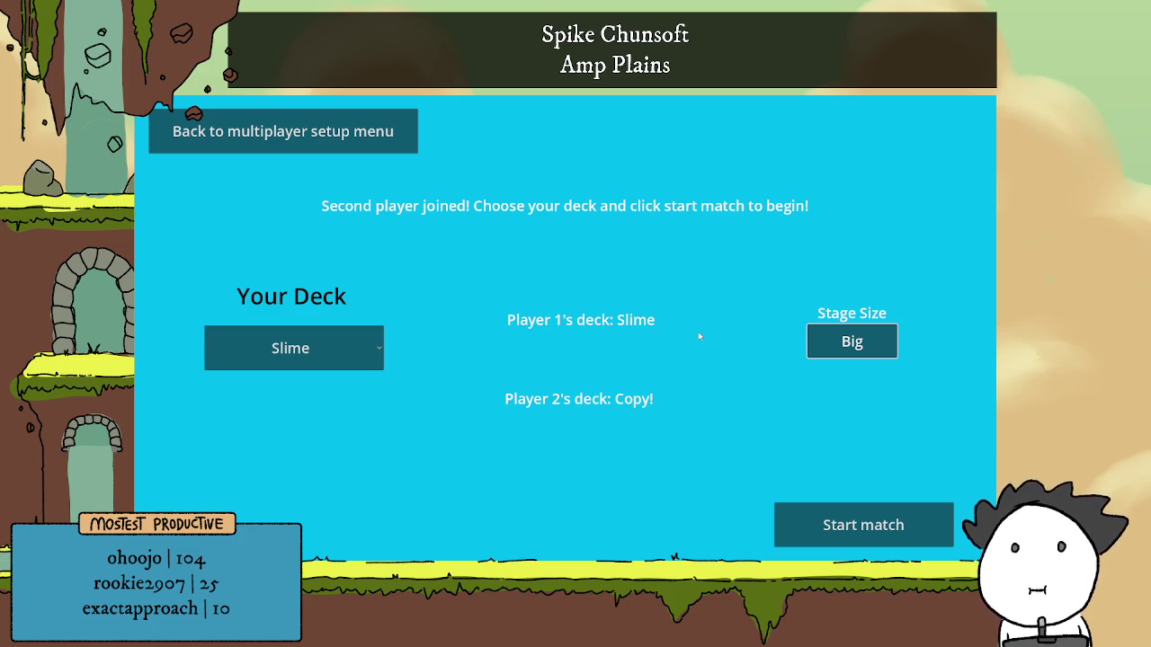
pyautogui.click(355, 342)
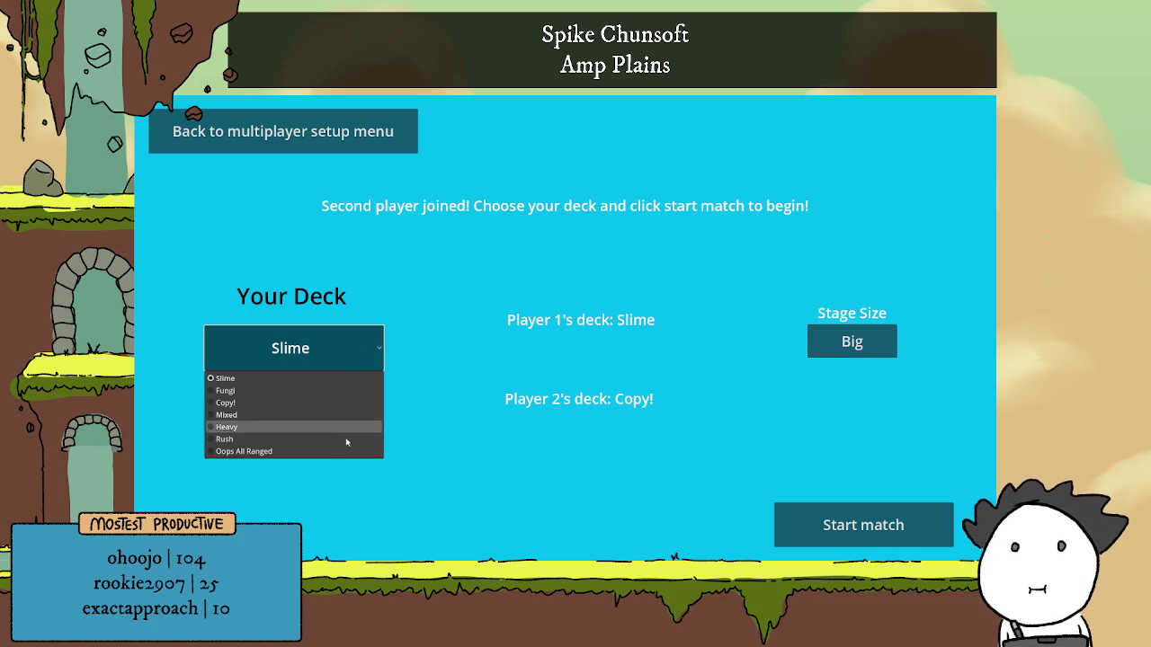
pyautogui.click(293, 391)
pyautogui.click(873, 531)
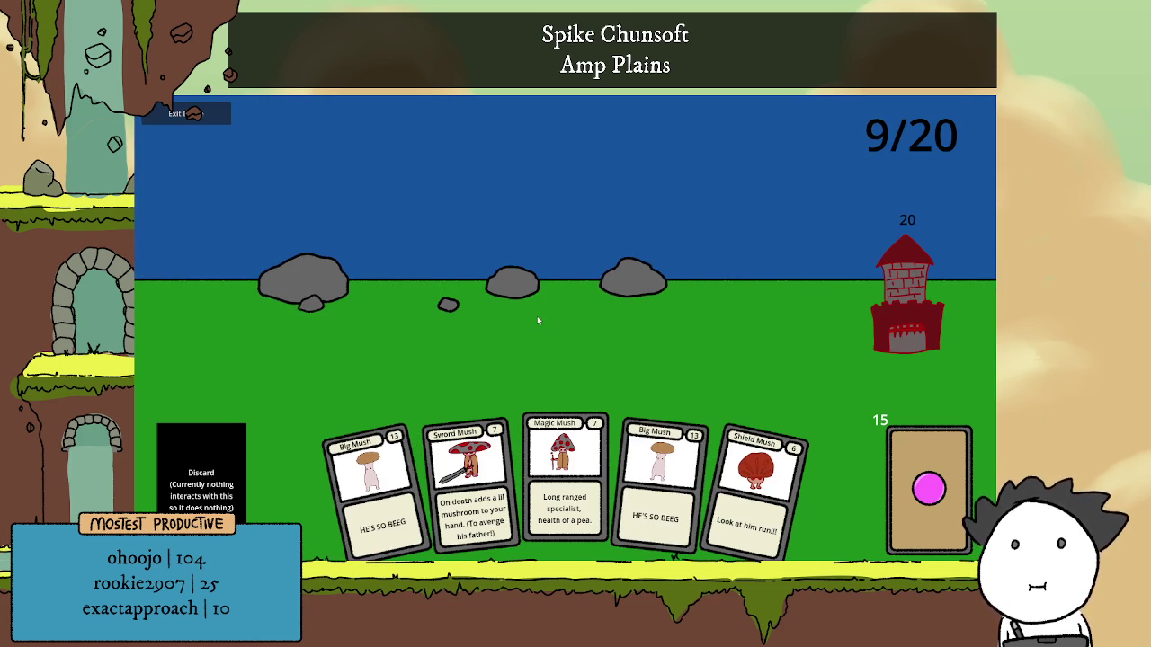
# Deploy a Shield Mush and a Big Mush, then draw four more cards.
pyautogui.click(931, 487)
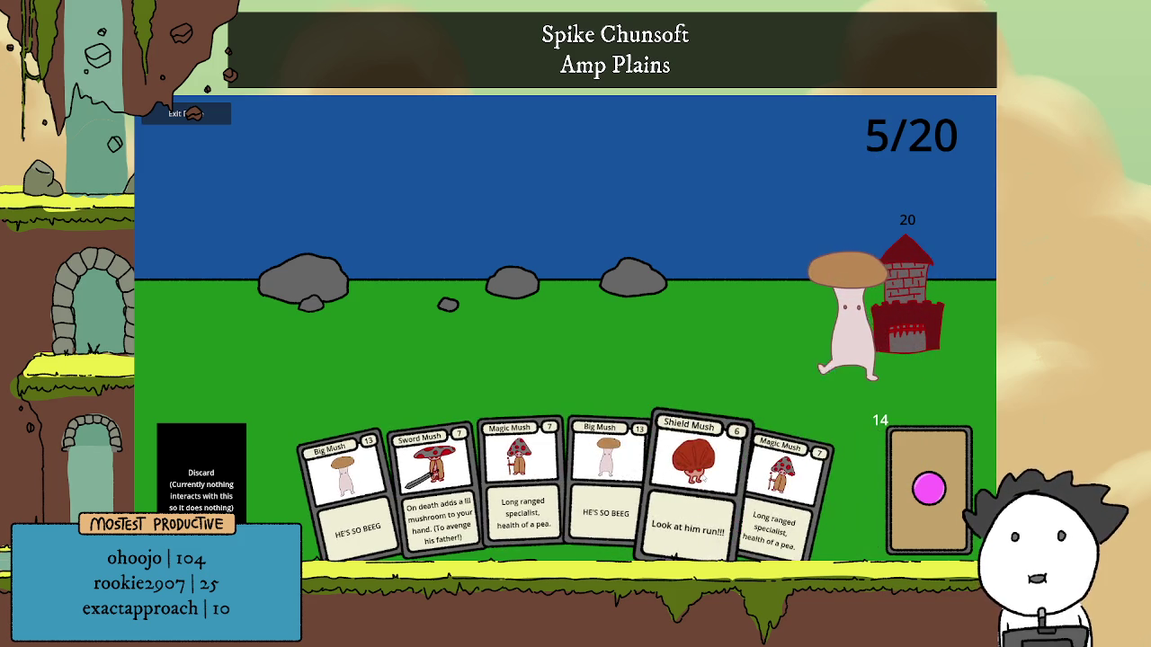
pyautogui.moveTo(703, 477); pyautogui.dragTo(703, 369)
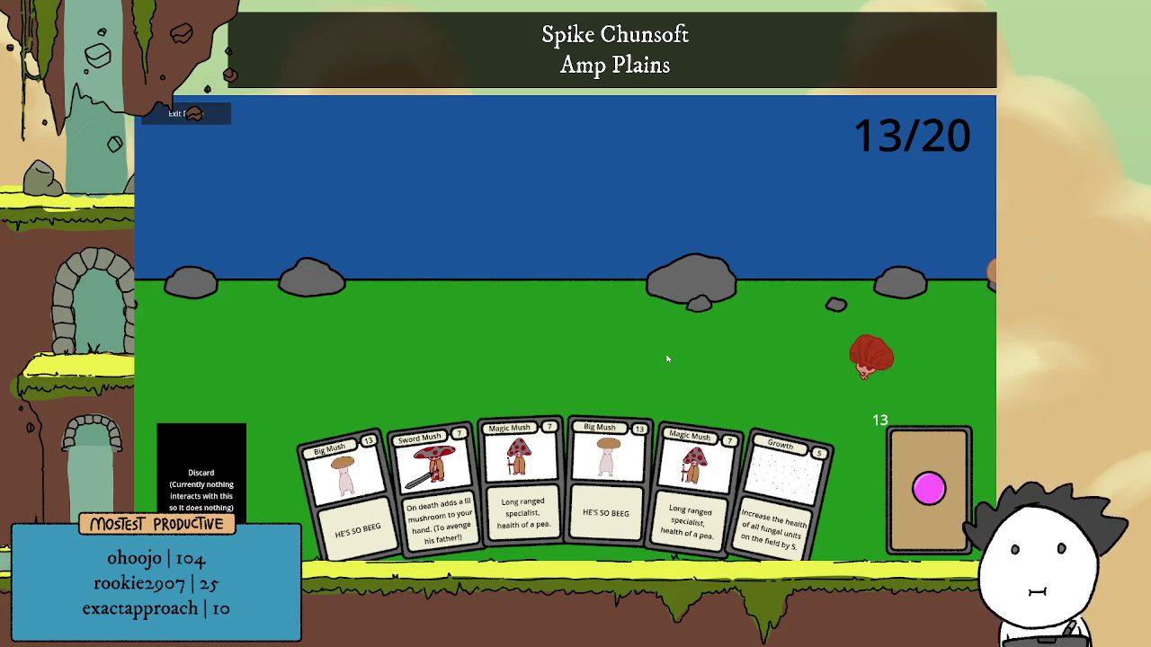
pyautogui.click(613, 441)
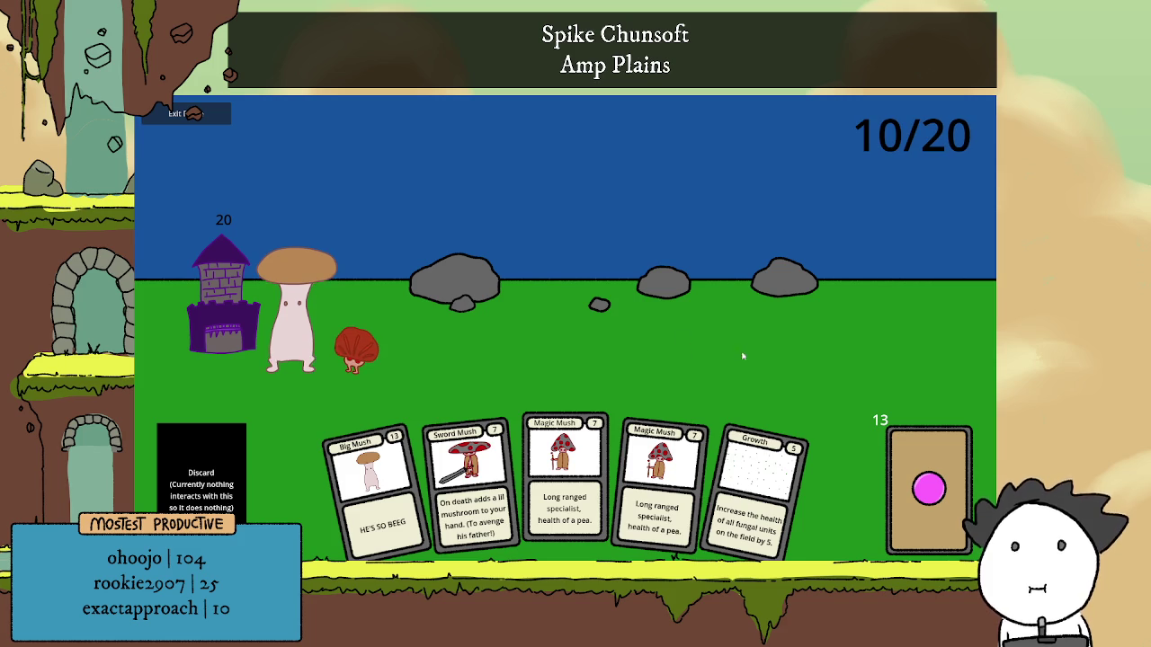
pyautogui.click(916, 463)
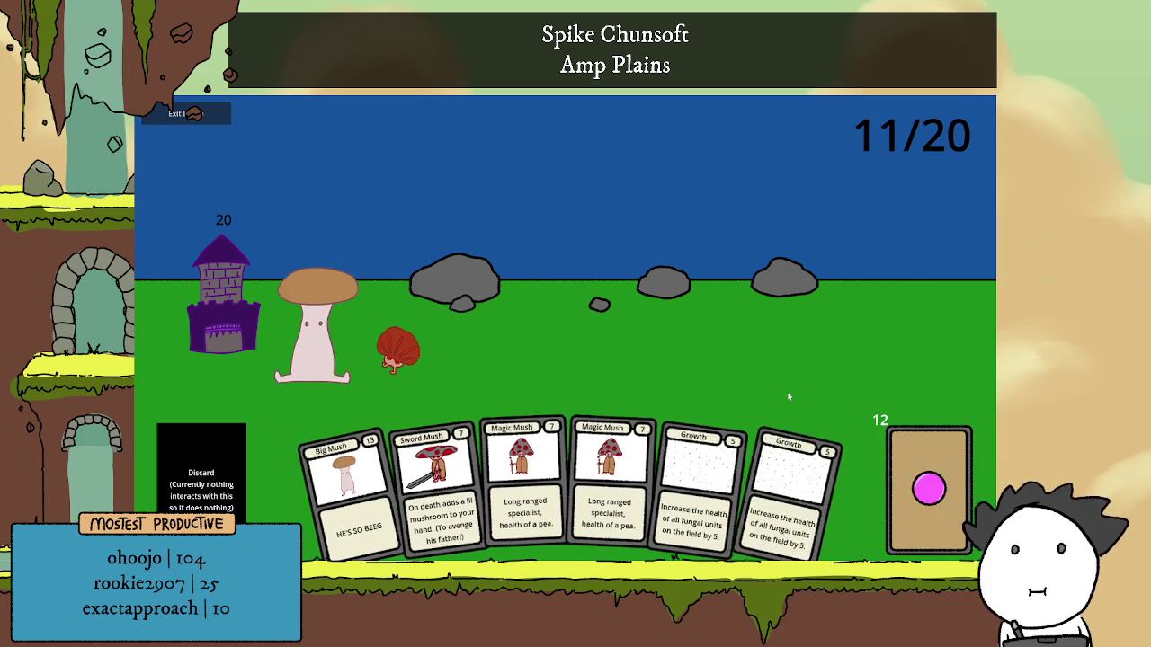
pyautogui.click(915, 461)
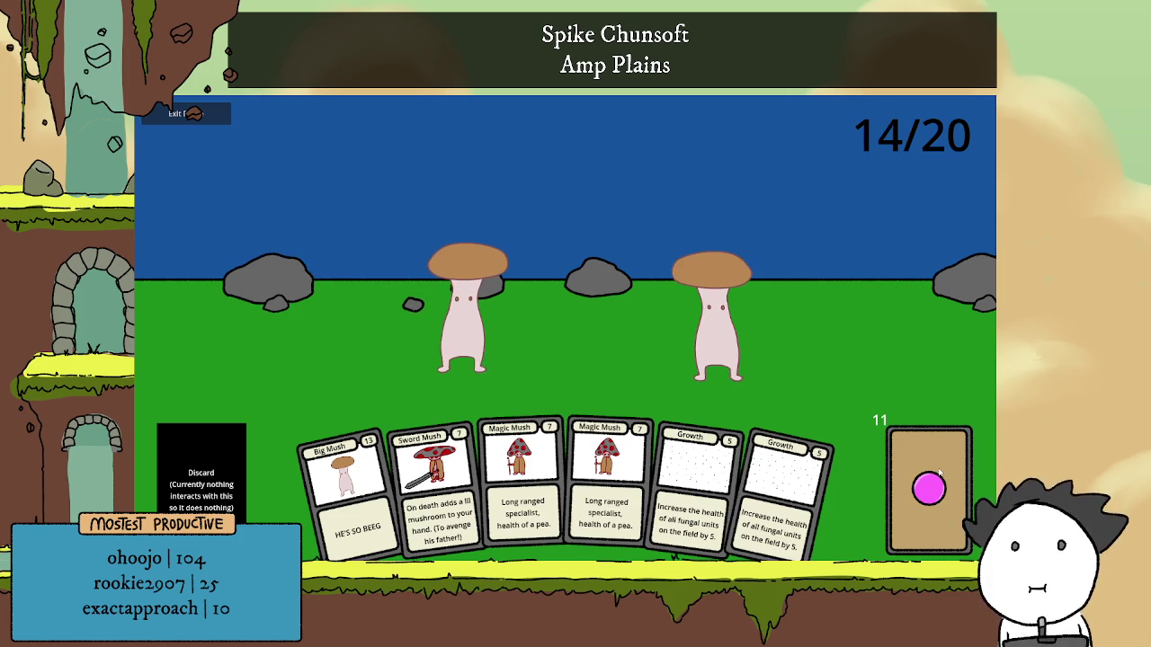
pyautogui.doubleClick(940, 474)
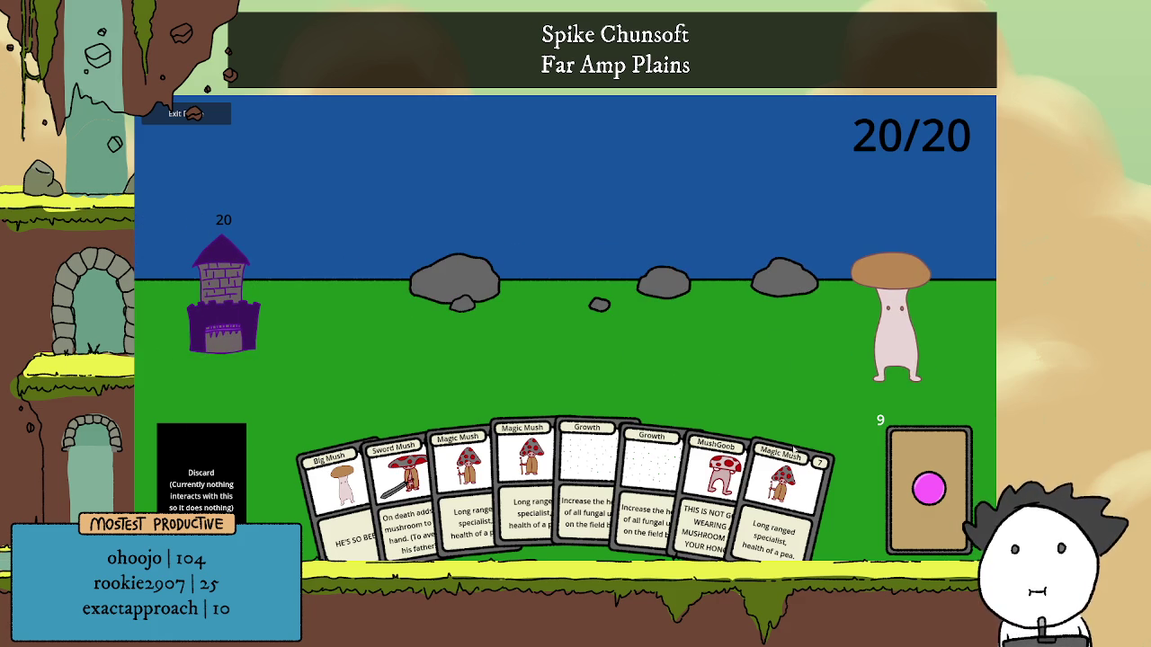
# Draw a card, then deploy Big Mush, two Magic Mush and several MushGoob cards.
pyautogui.click(899, 487)
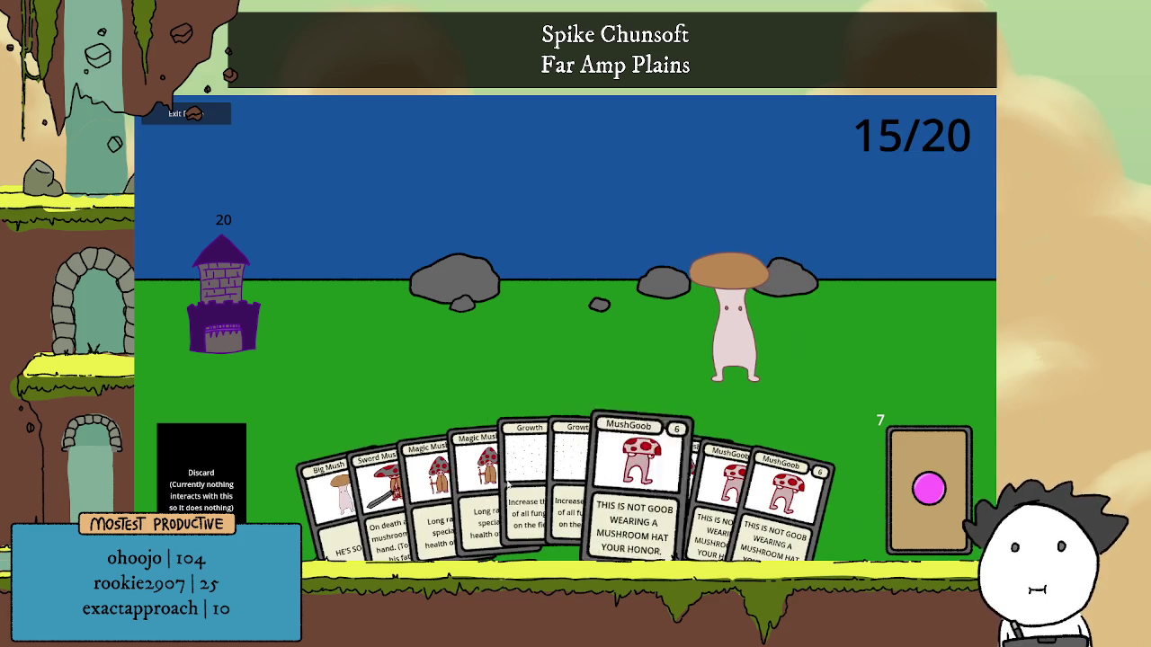
pyautogui.moveTo(332, 499); pyautogui.dragTo(484, 389)
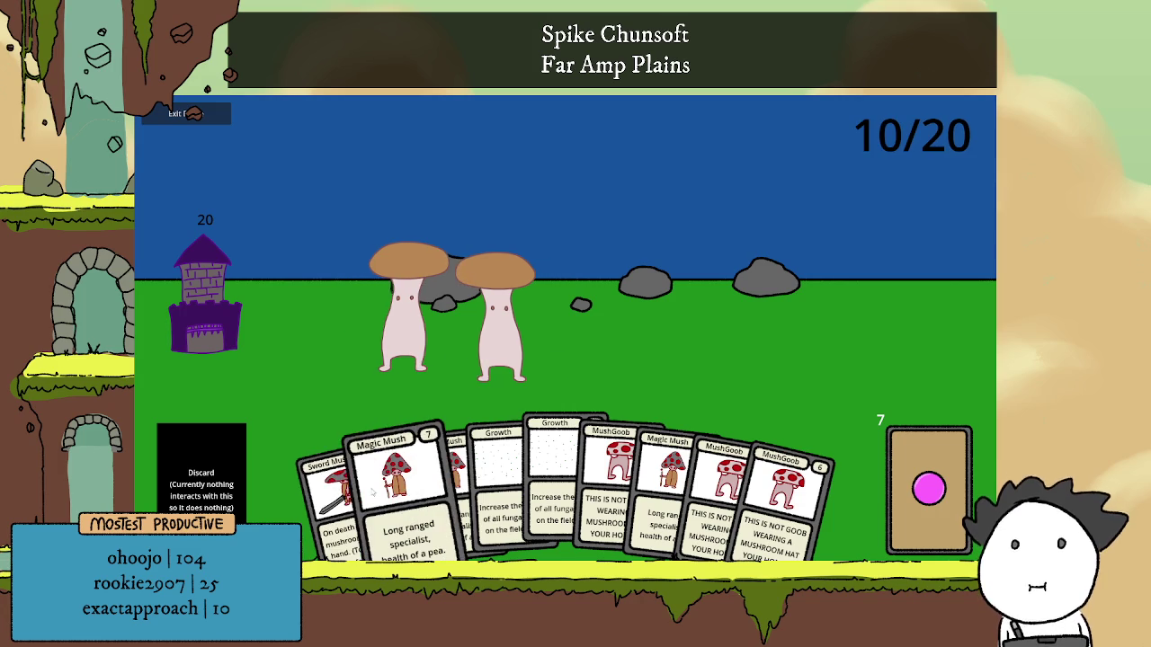
pyautogui.click(396, 485)
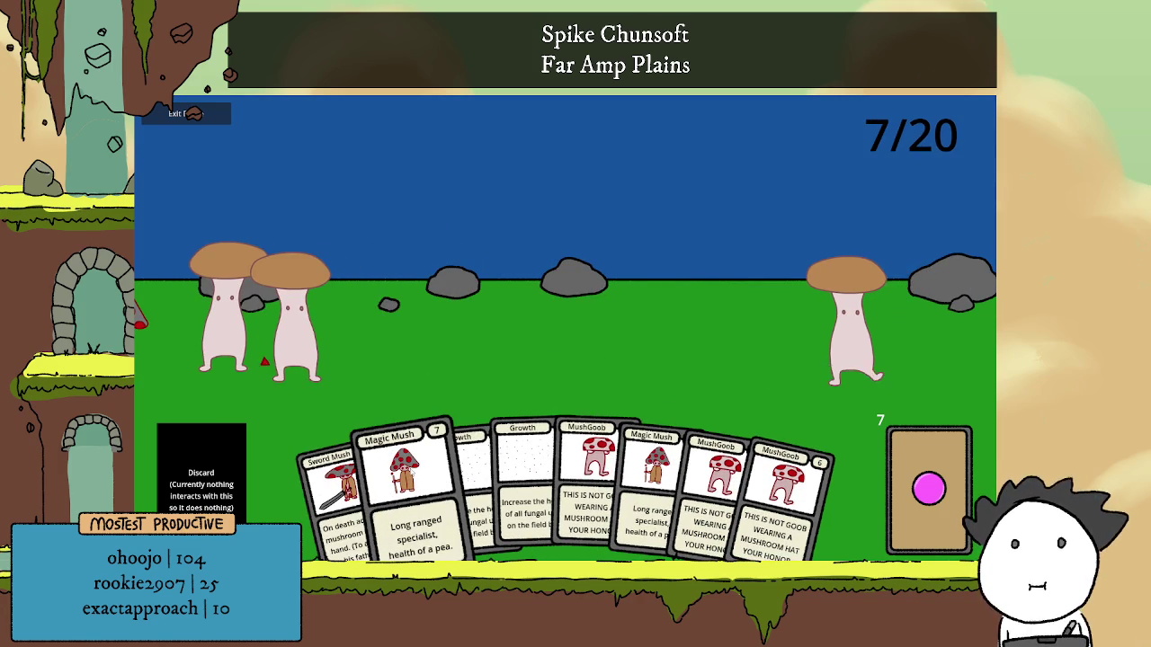
pyautogui.click(402, 485)
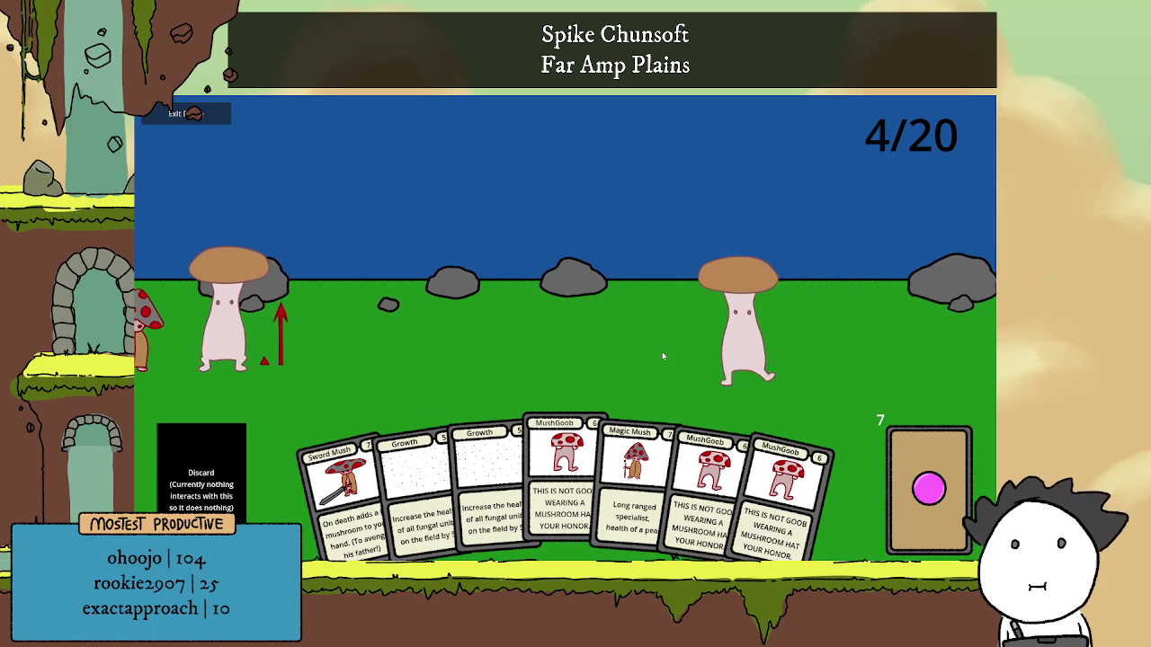
pyautogui.click(621, 379)
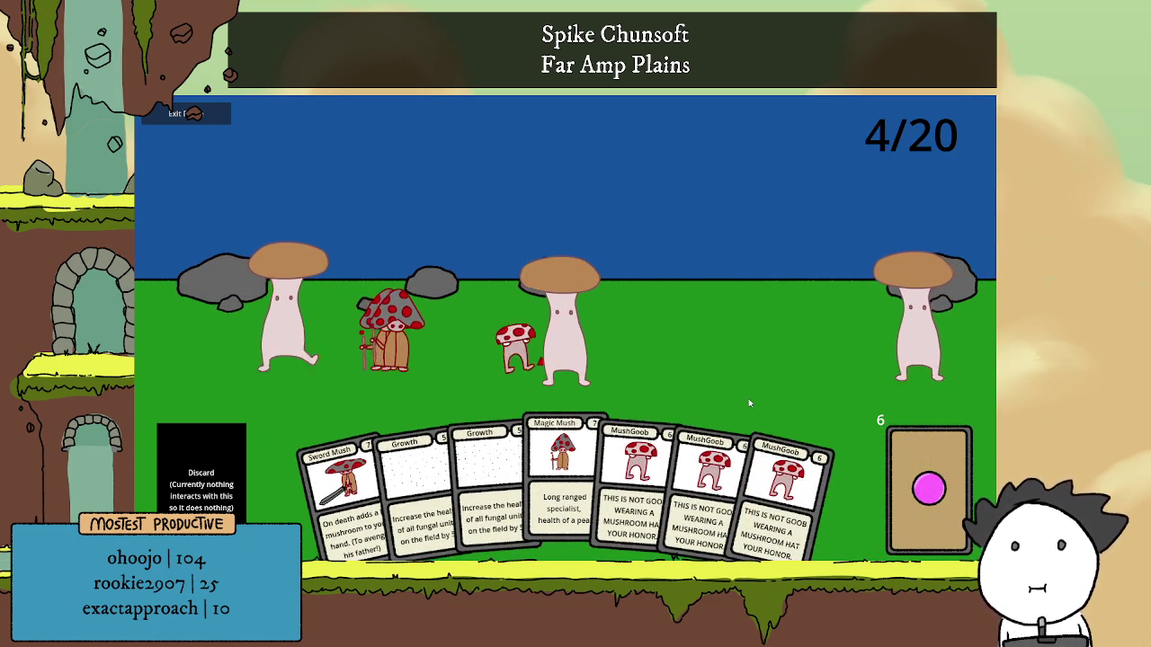
pyautogui.click(639, 486)
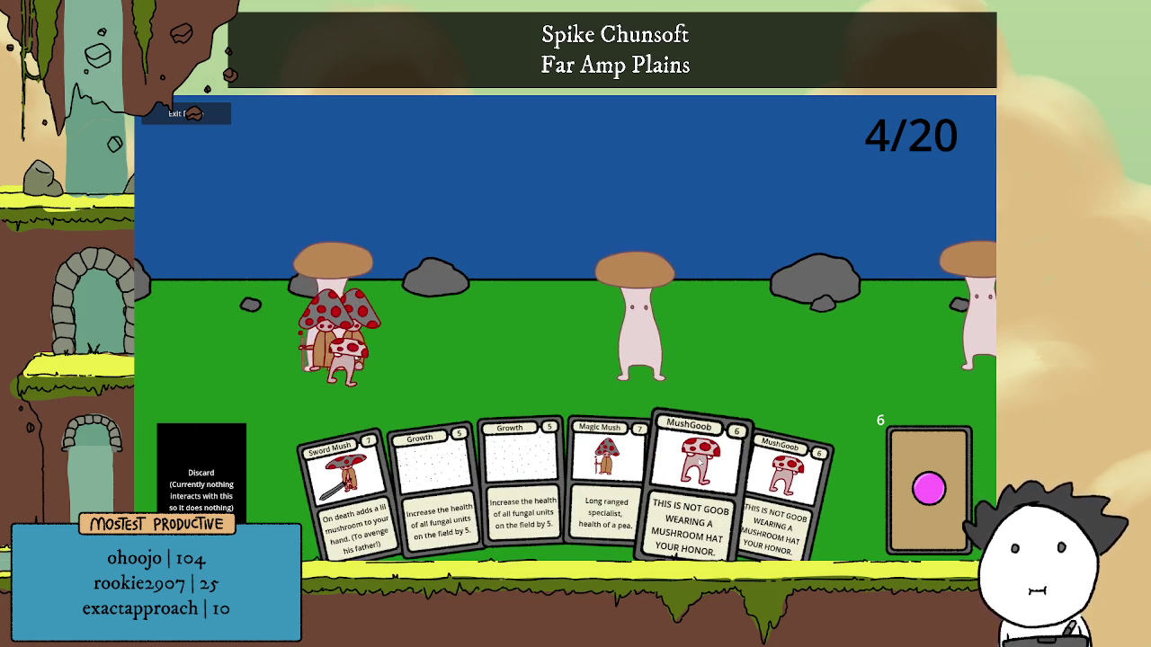
pyautogui.click(719, 431)
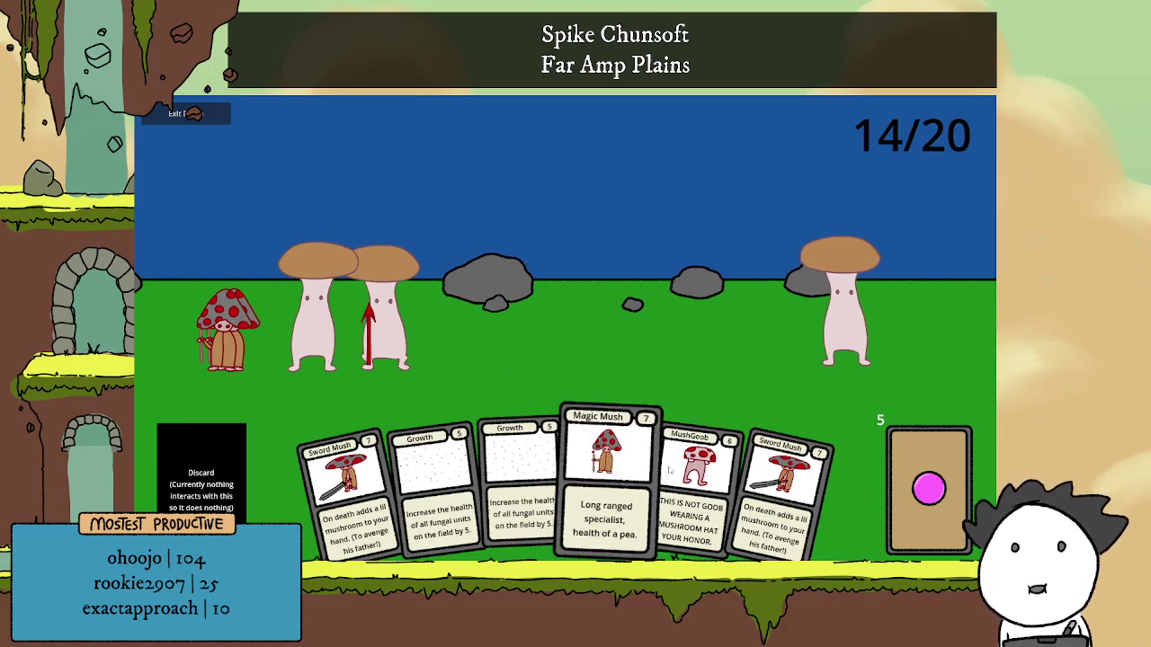
# Play another MushGoob, a Spore Tower, two Sword Mush and a Growth card.
pyautogui.moveTo(692, 490); pyautogui.dragTo(684, 375)
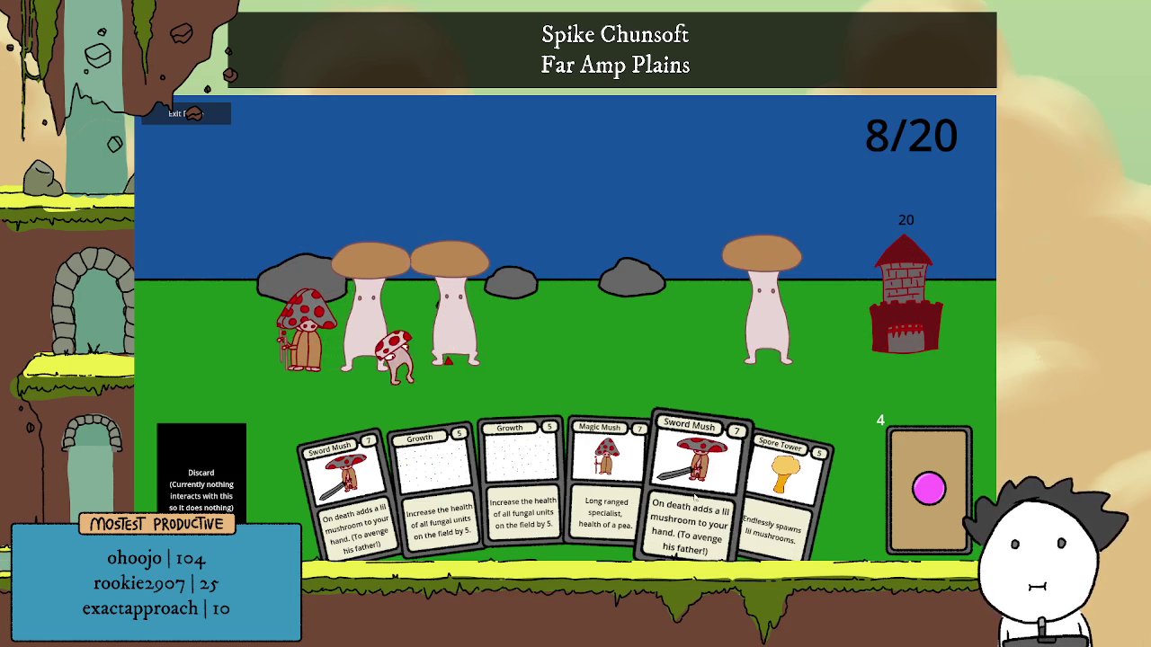
pyautogui.moveTo(753, 505); pyautogui.dragTo(662, 334)
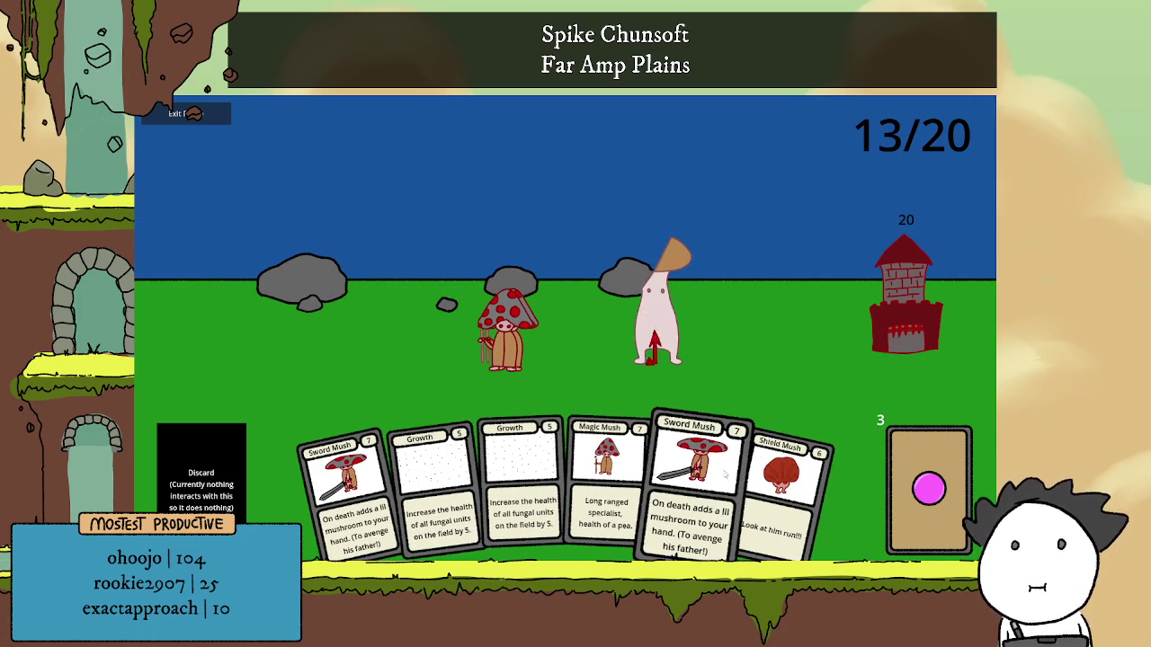
pyautogui.click(688, 486)
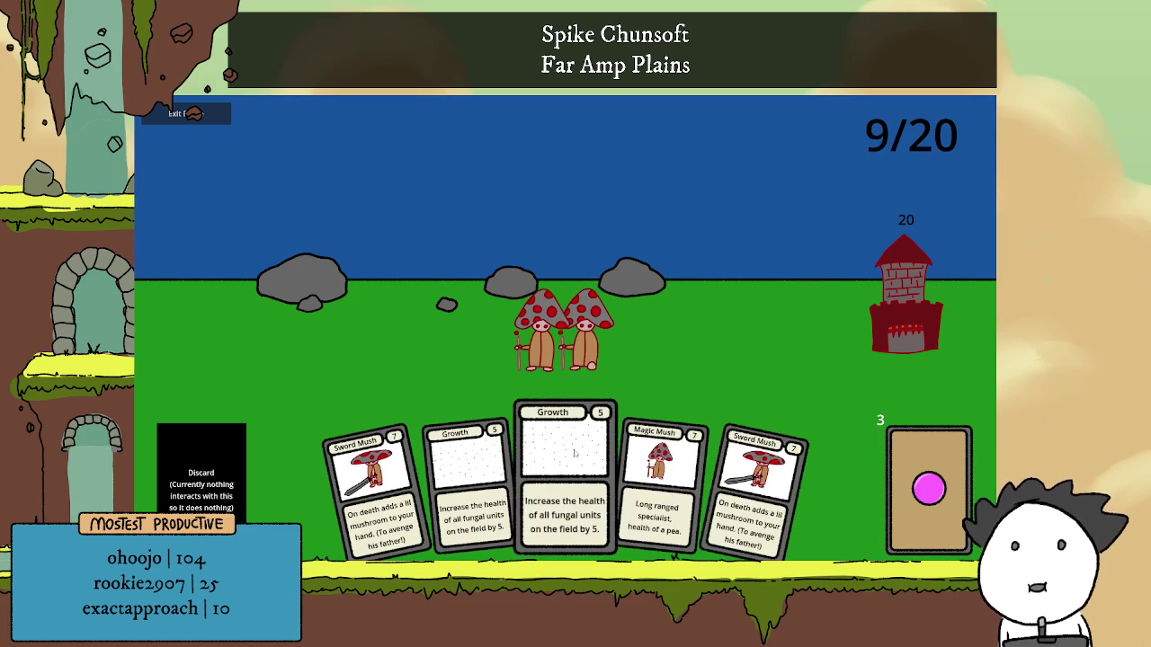
pyautogui.click(369, 490)
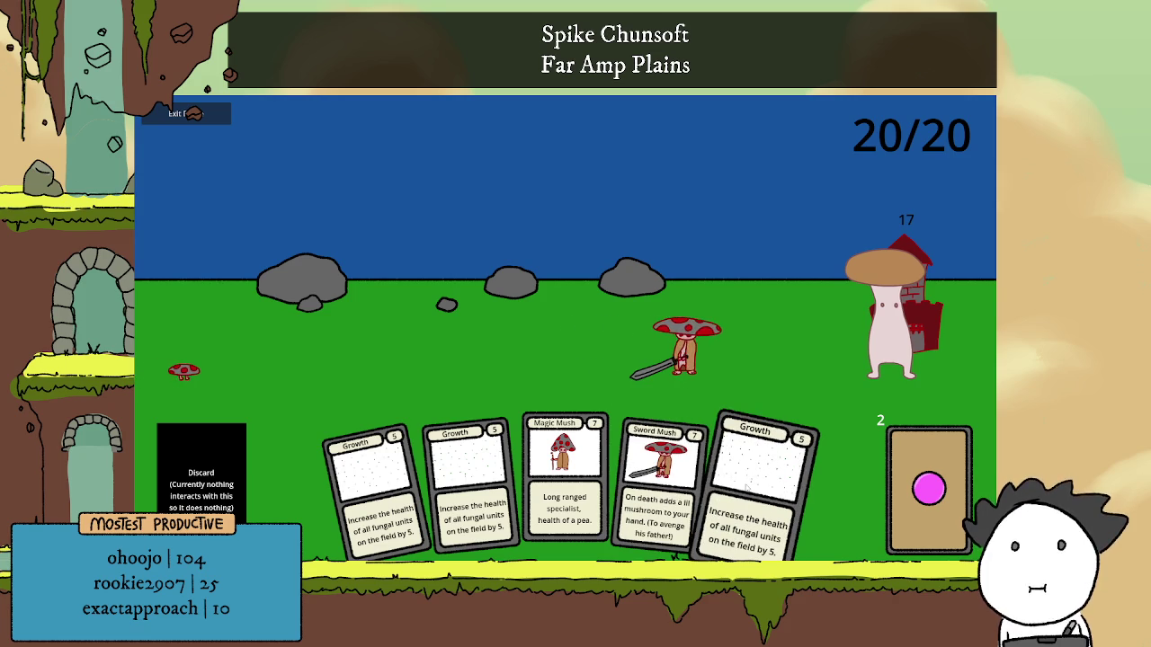
pyautogui.click(745, 485)
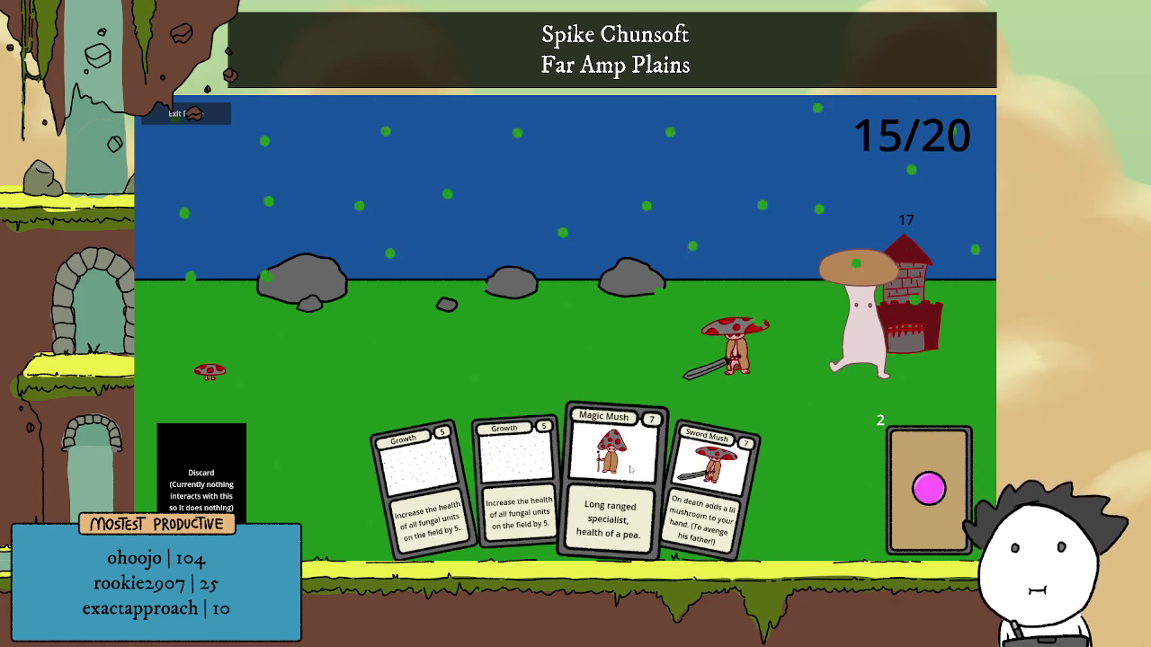
# Play Growth, Sword Mush, Magic Mush, Lil Mush, Shield Mush, Sword Mush and the final Growth.
pyautogui.click(543, 479)
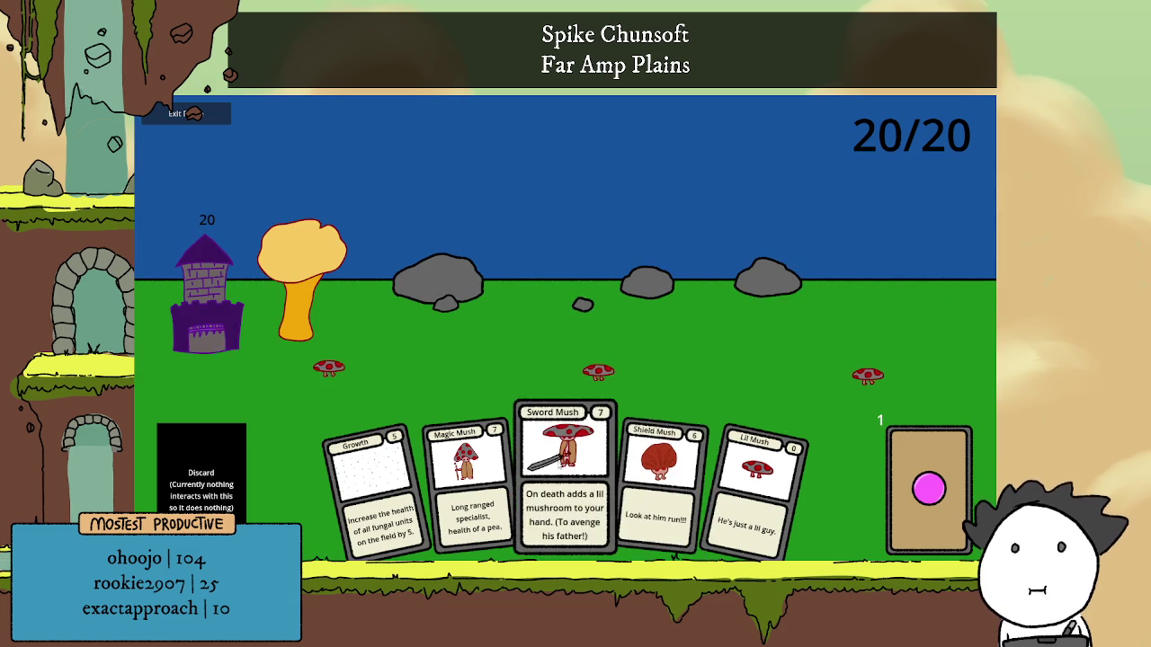
pyautogui.click(566, 476)
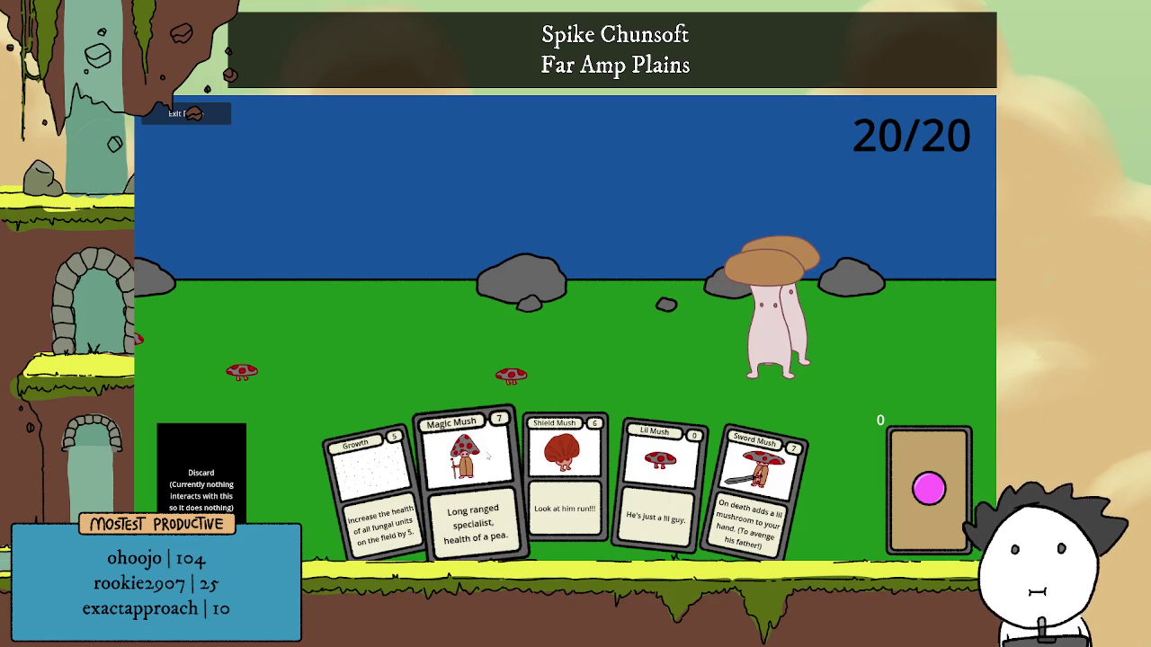
pyautogui.click(486, 455)
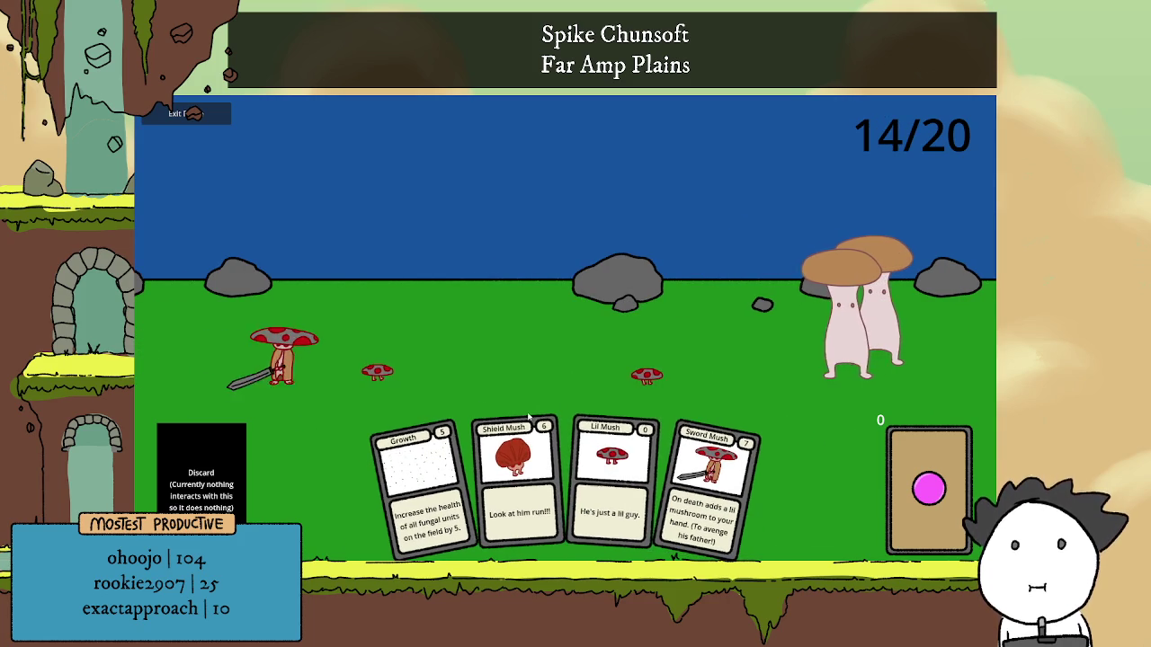
pyautogui.click(580, 460)
pyautogui.click(554, 463)
pyautogui.click(616, 463)
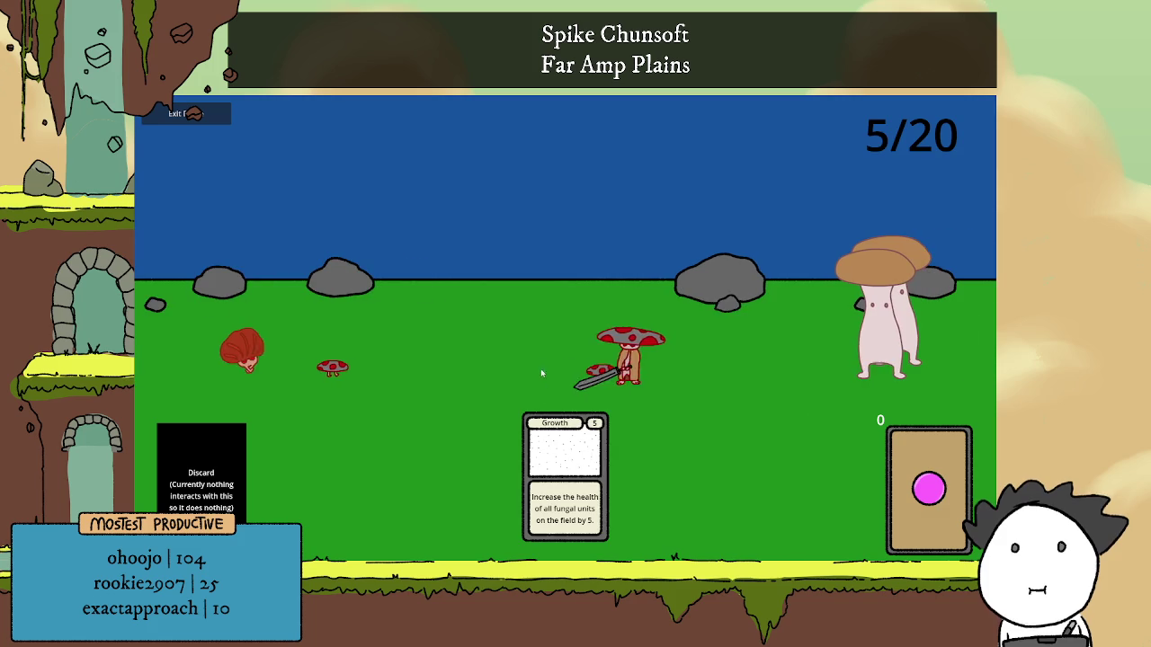
pyautogui.click(565, 467)
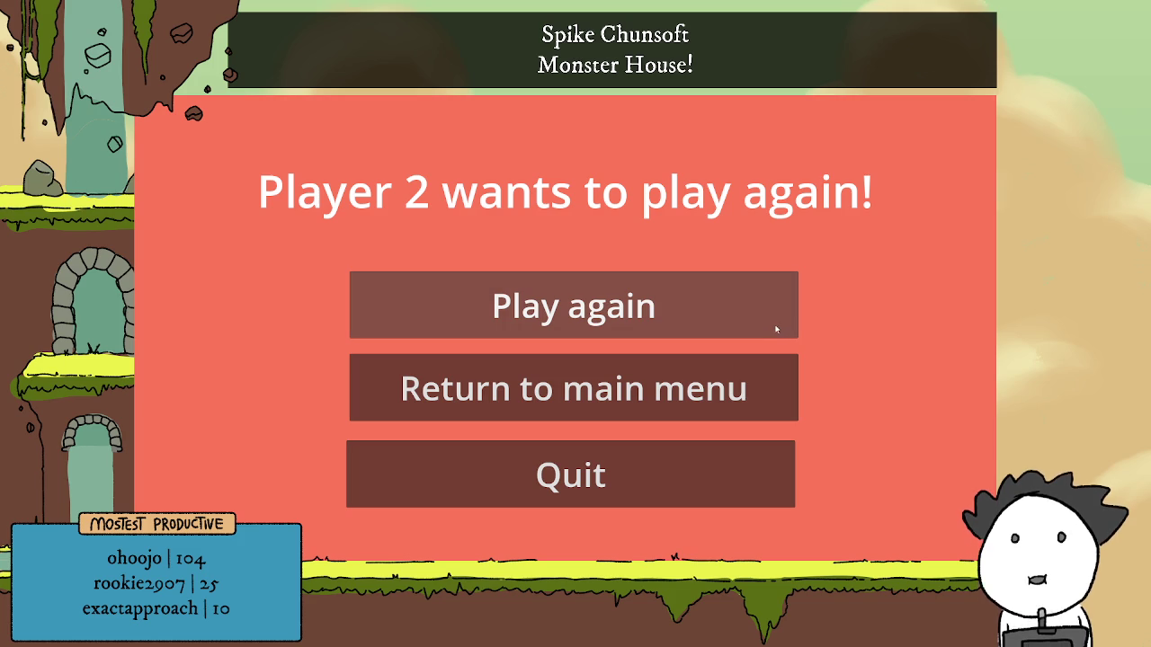
# Accept Player 2's rematch, choose the Fungi deck and start the new match.
pyautogui.click(776, 326)
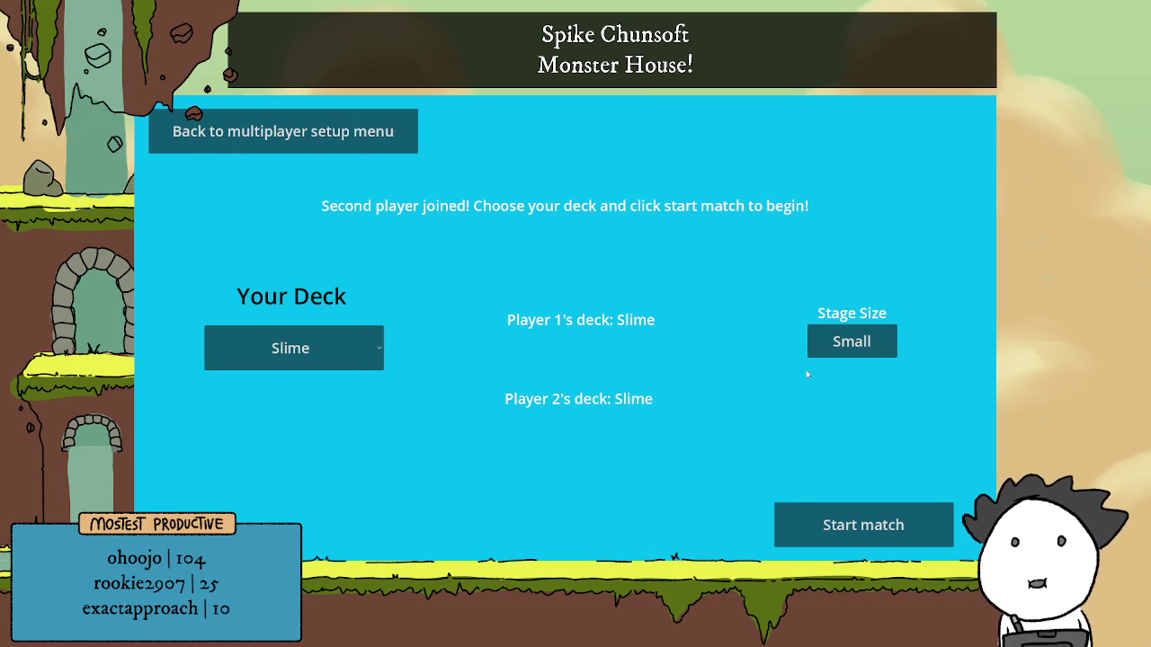
pyautogui.click(379, 352)
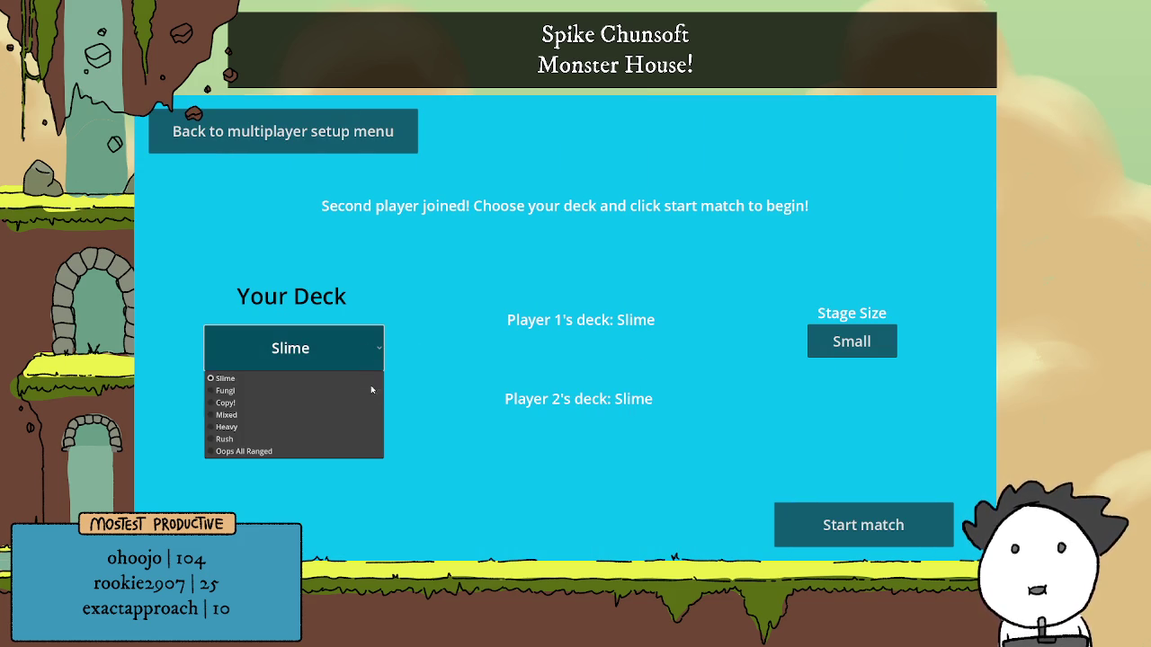
pyautogui.click(297, 391)
pyautogui.click(881, 513)
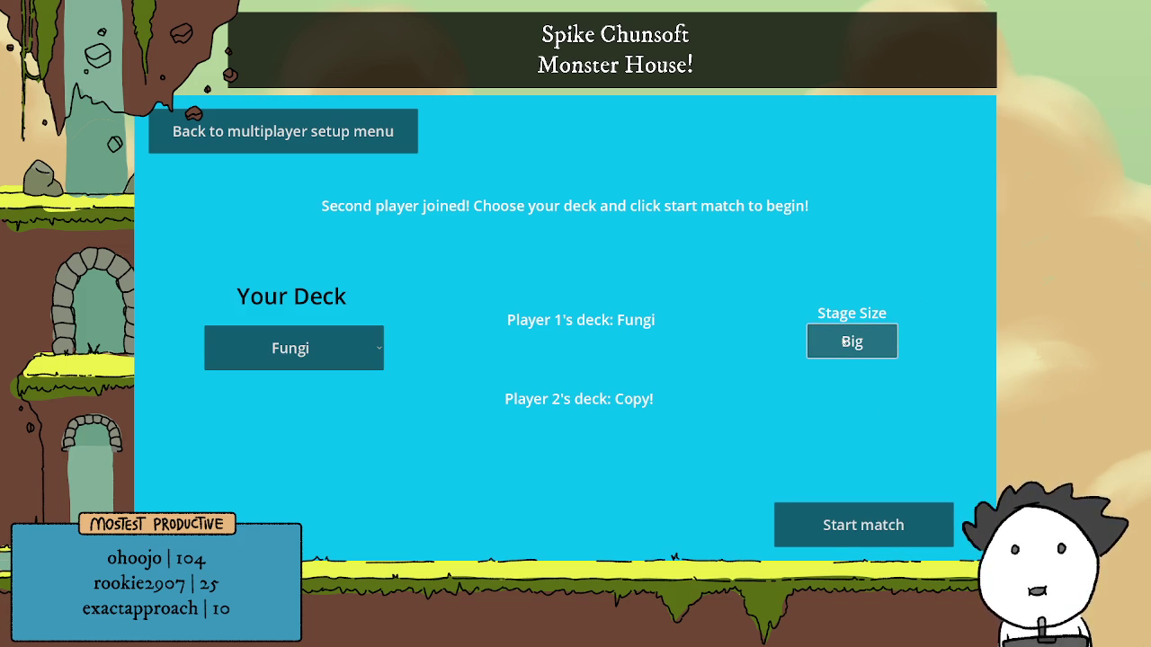
pyautogui.click(848, 525)
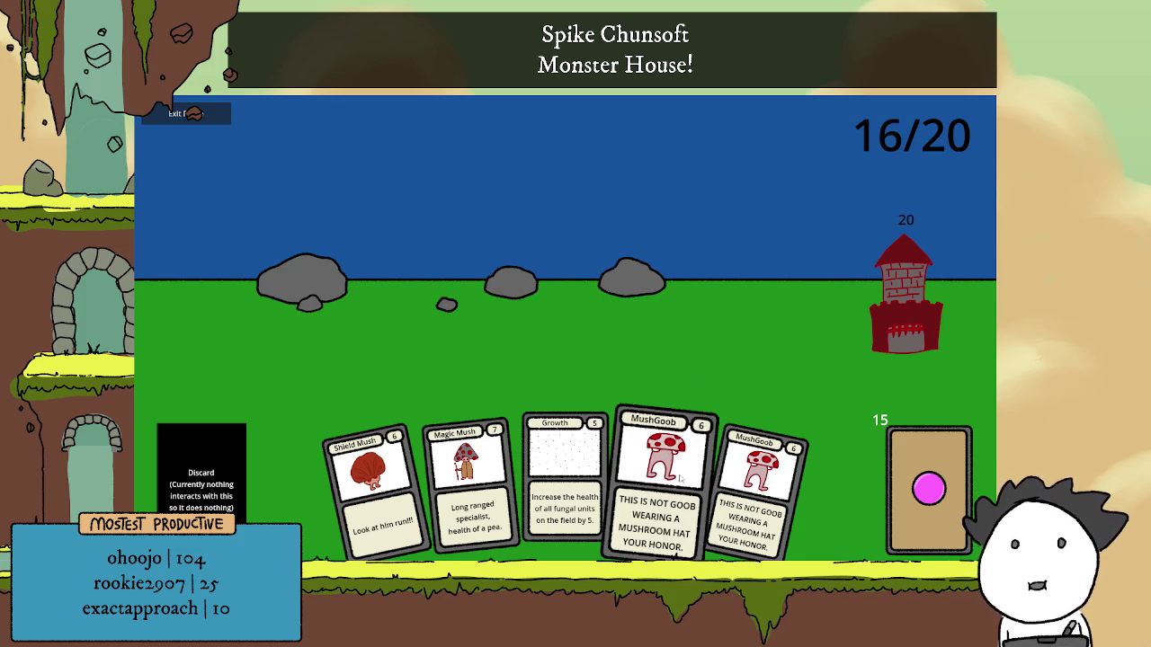
# Draw a card, then play MushGoob, Shield Mush and Big Mush cards.
pyautogui.press('space')
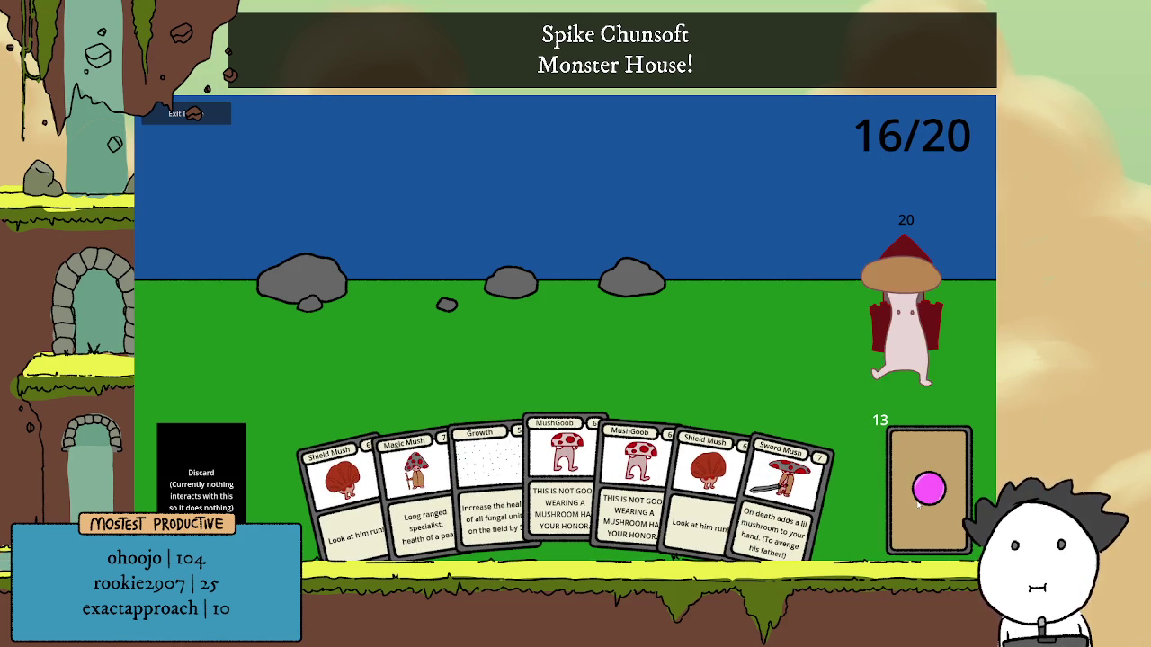
pyautogui.moveTo(662, 476); pyautogui.dragTo(664, 380)
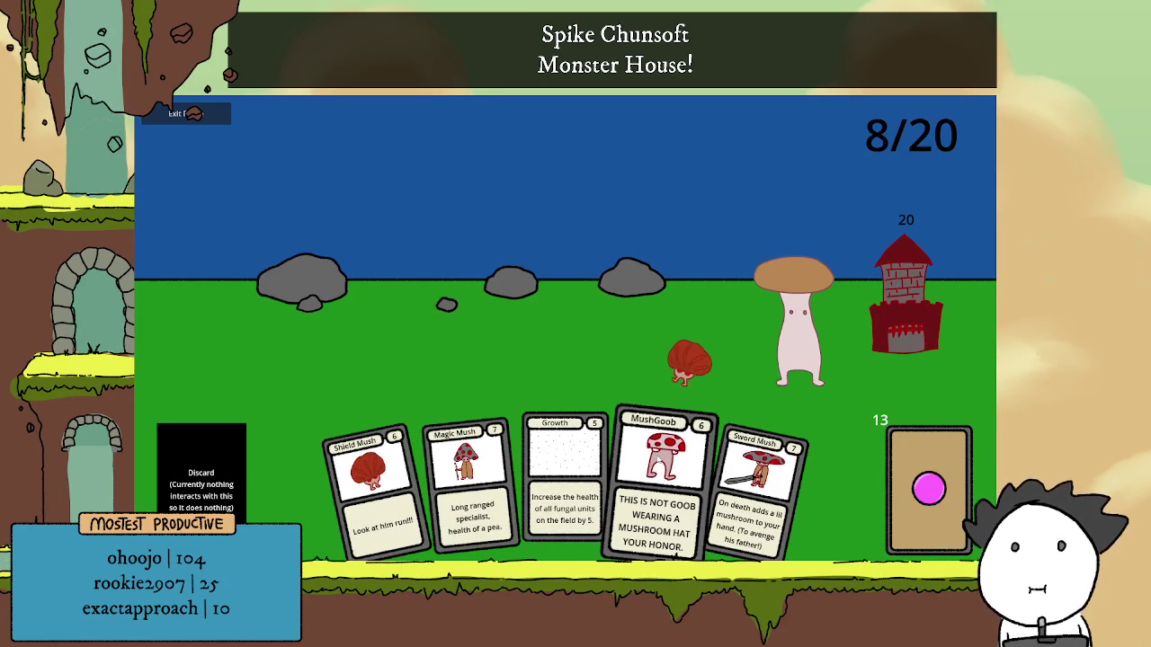
pyautogui.click(661, 463)
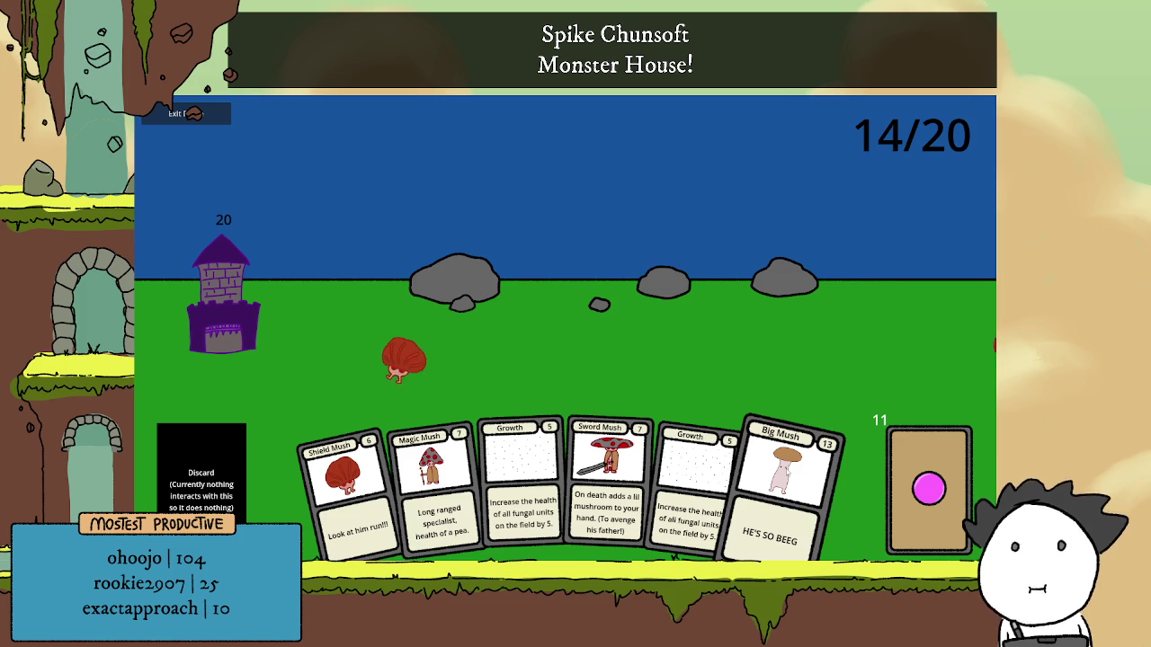
pyautogui.click(789, 486)
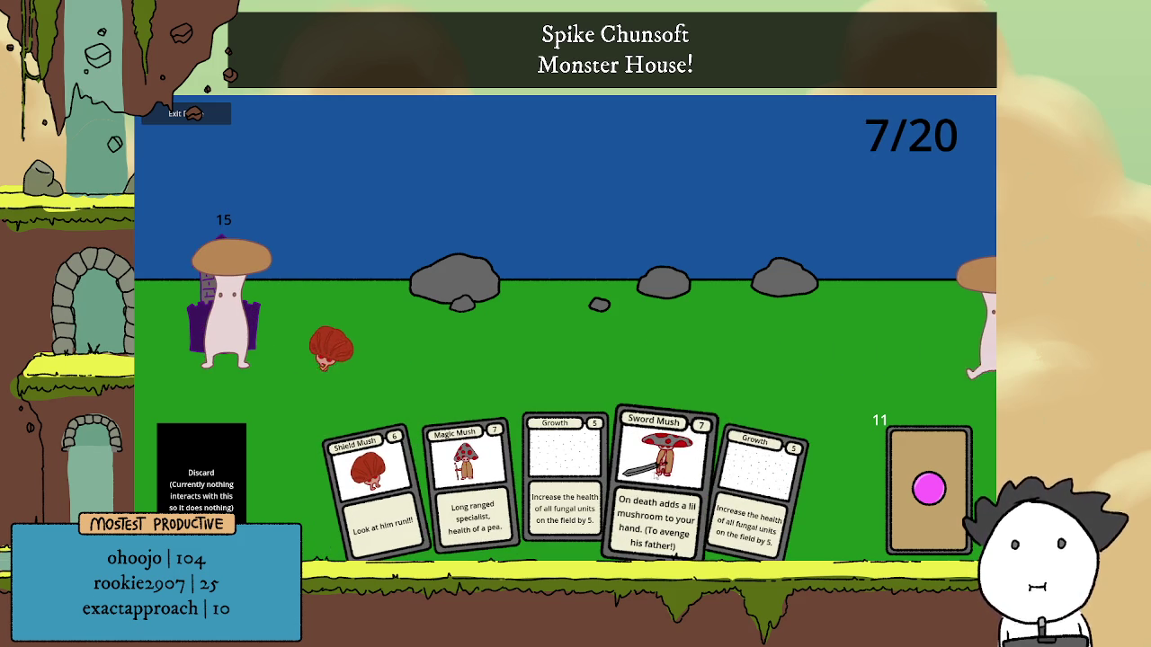
# Draw two more cards, then deploy a Magic Mush and a MushGoob.
pyautogui.click(892, 488)
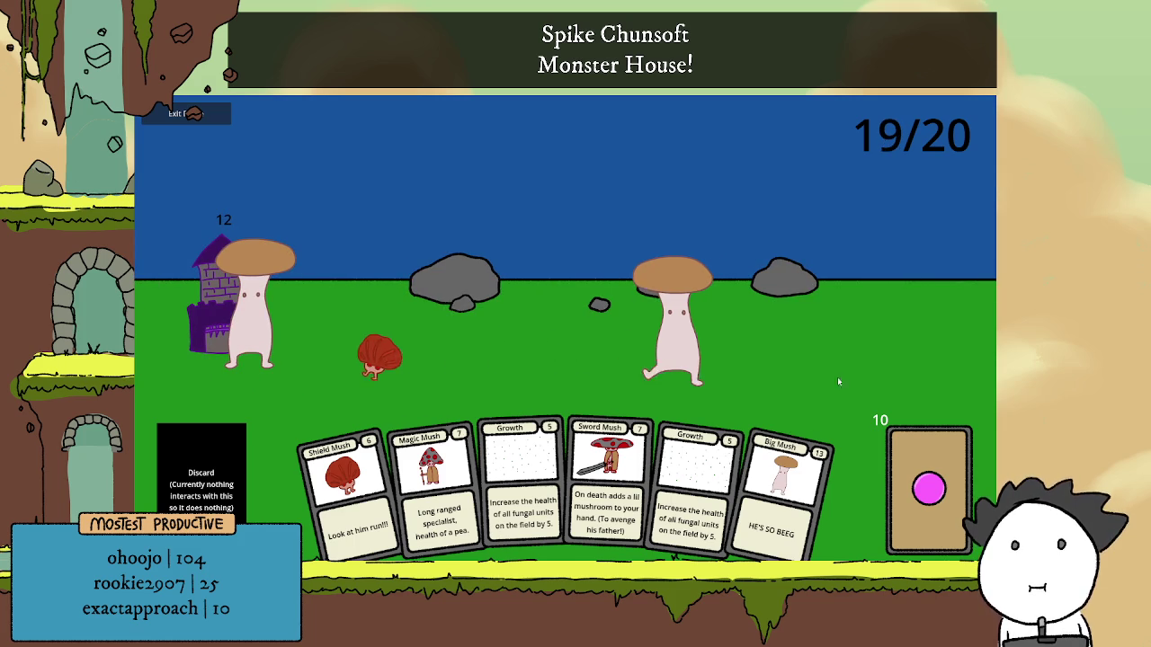
pyautogui.click(913, 458)
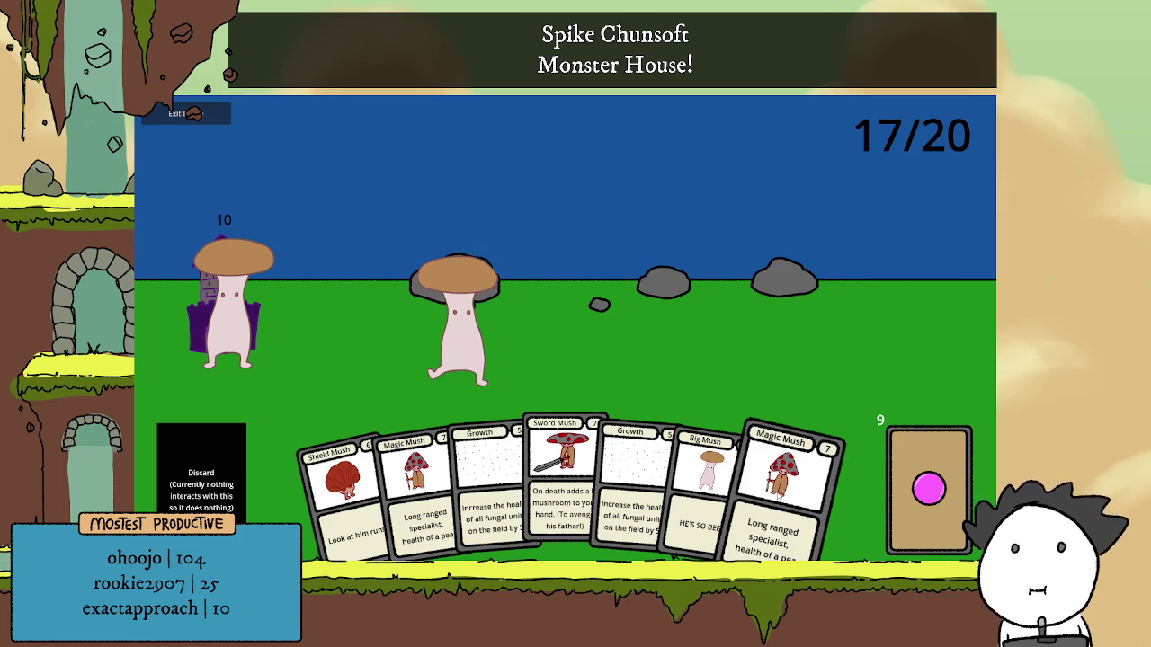
pyautogui.click(781, 502)
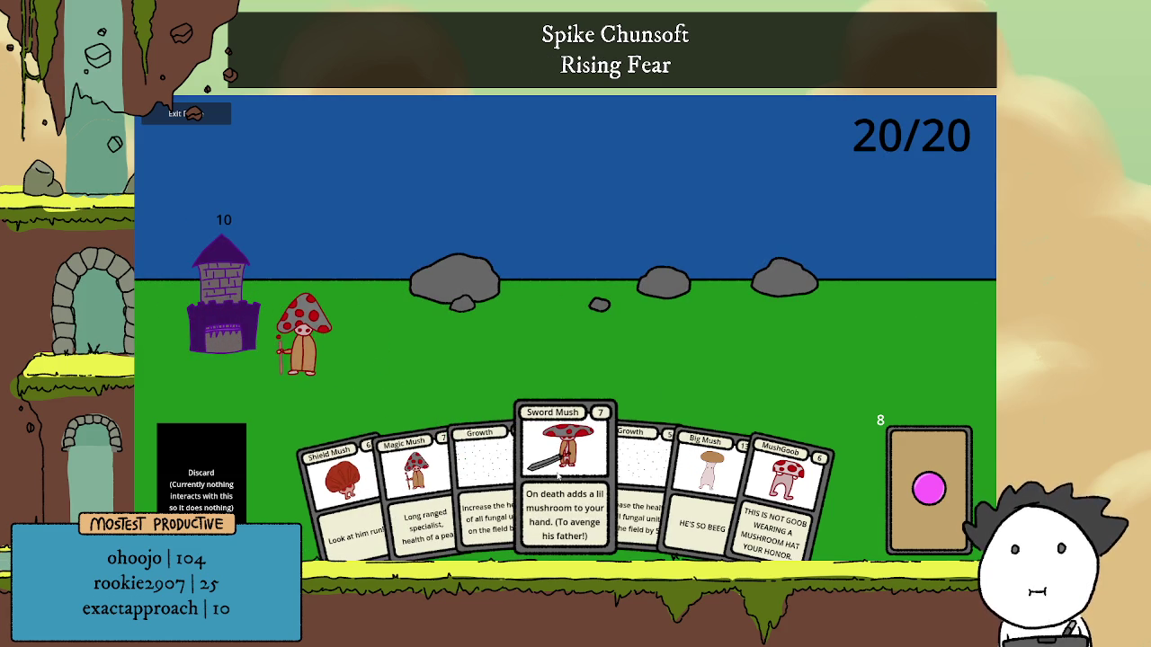
pyautogui.click(781, 499)
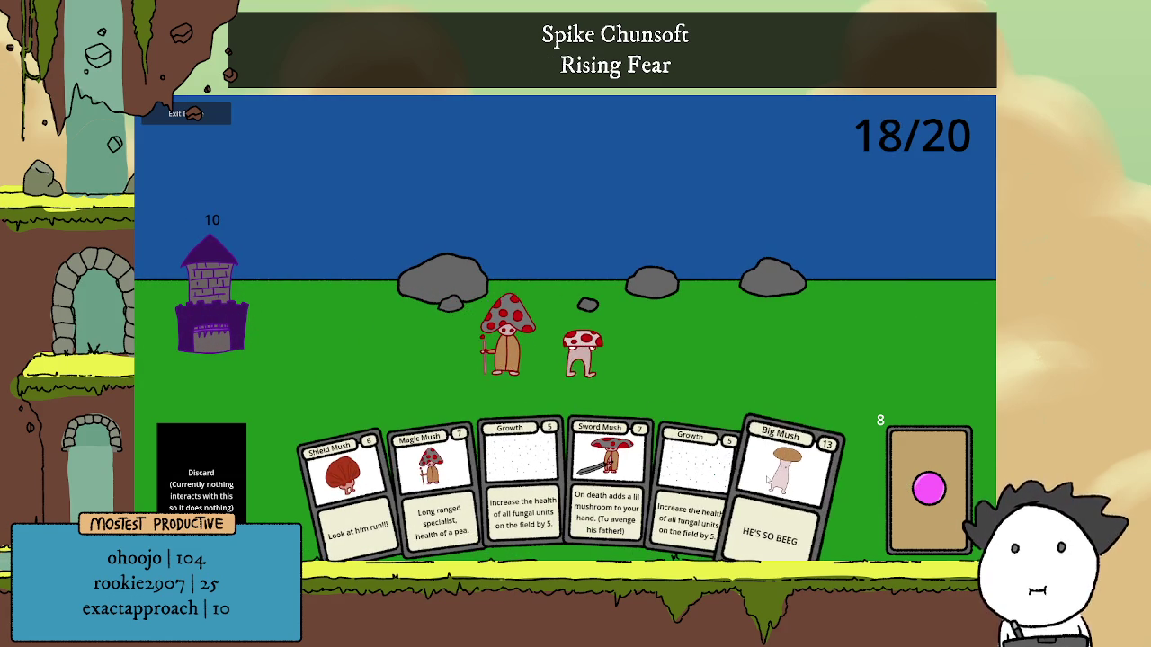
# Play Big Mush, two Shield Mush, two Growth cards and a Spore Tower.
pyautogui.click(780, 499)
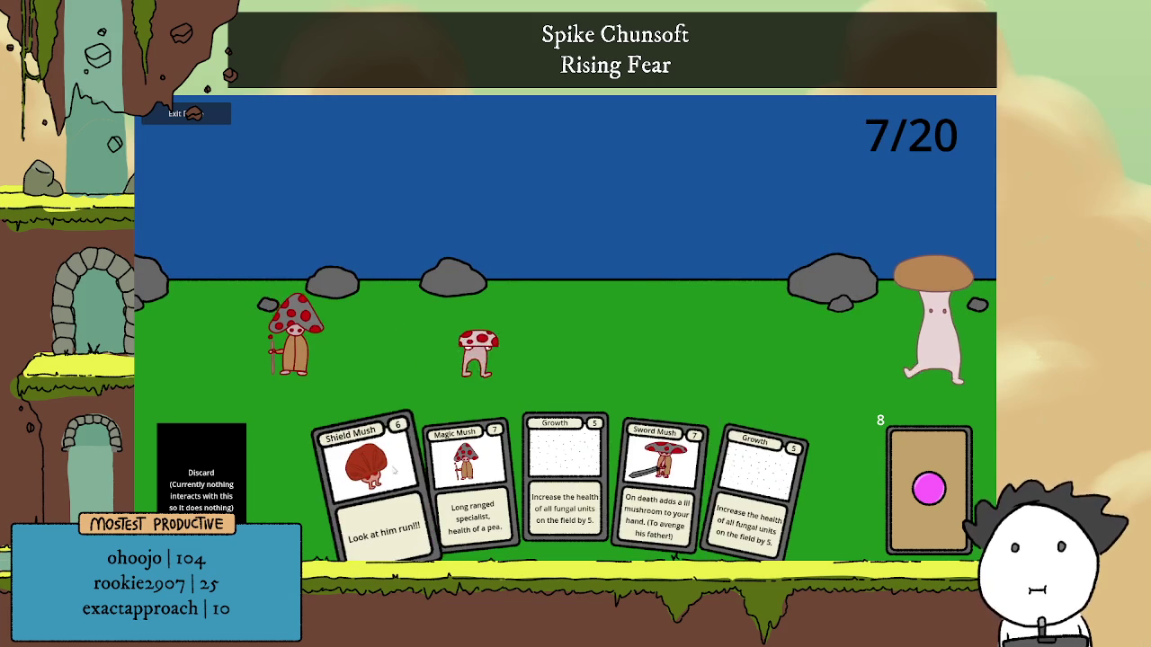
pyautogui.click(377, 481)
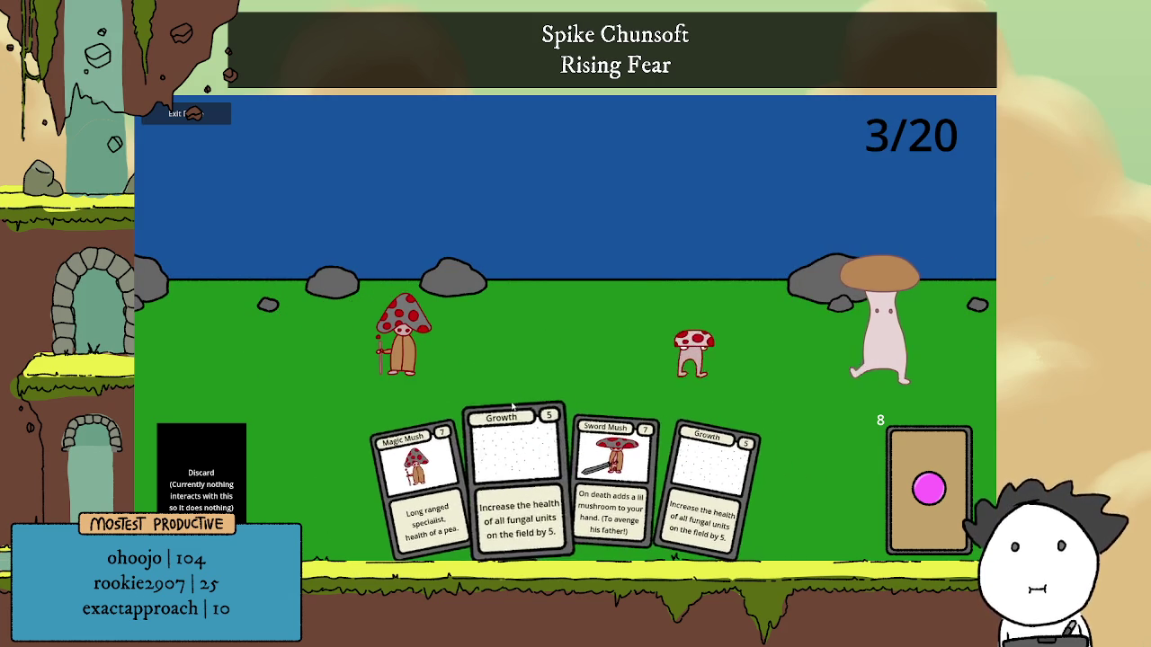
pyautogui.click(536, 456)
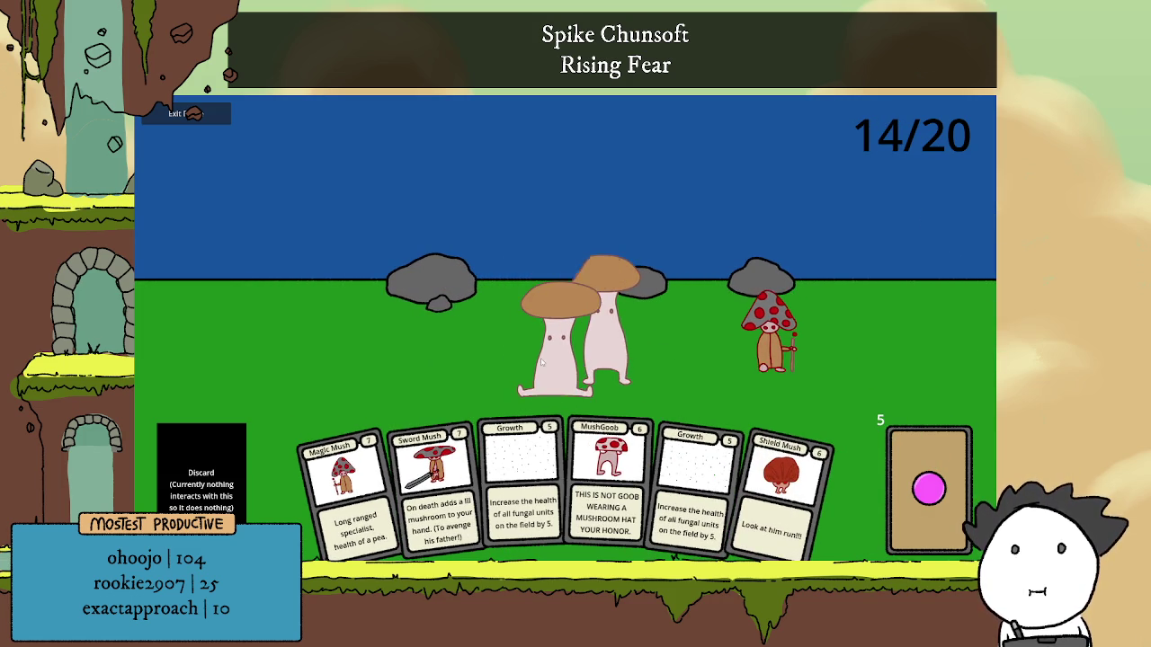
pyautogui.click(786, 476)
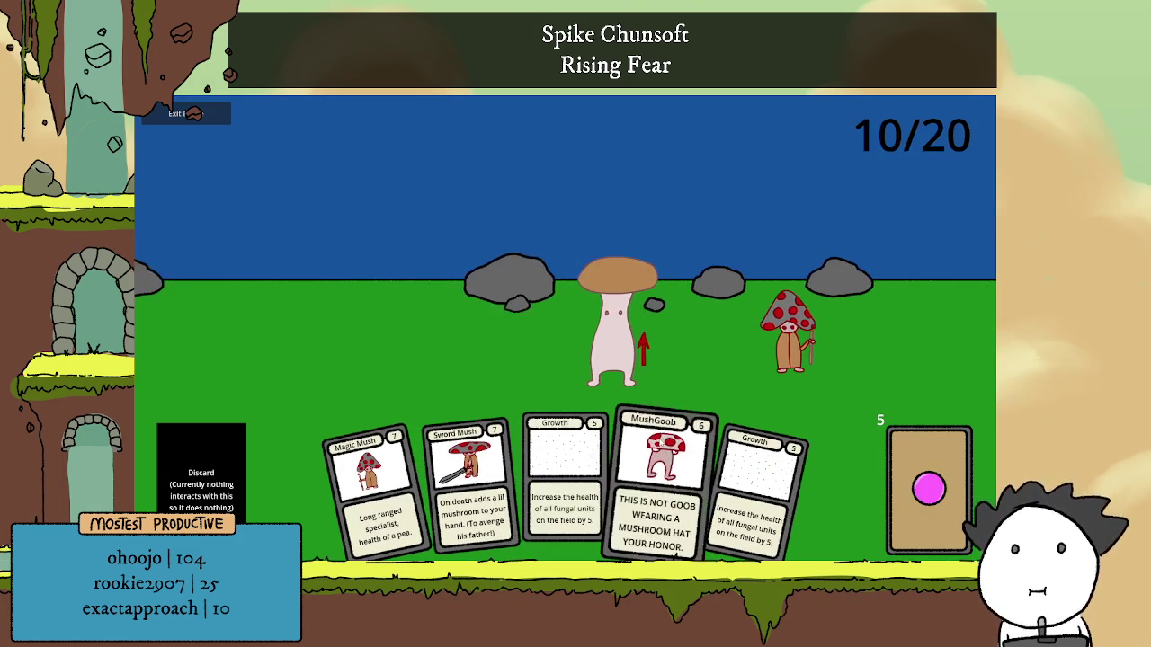
pyautogui.click(595, 477)
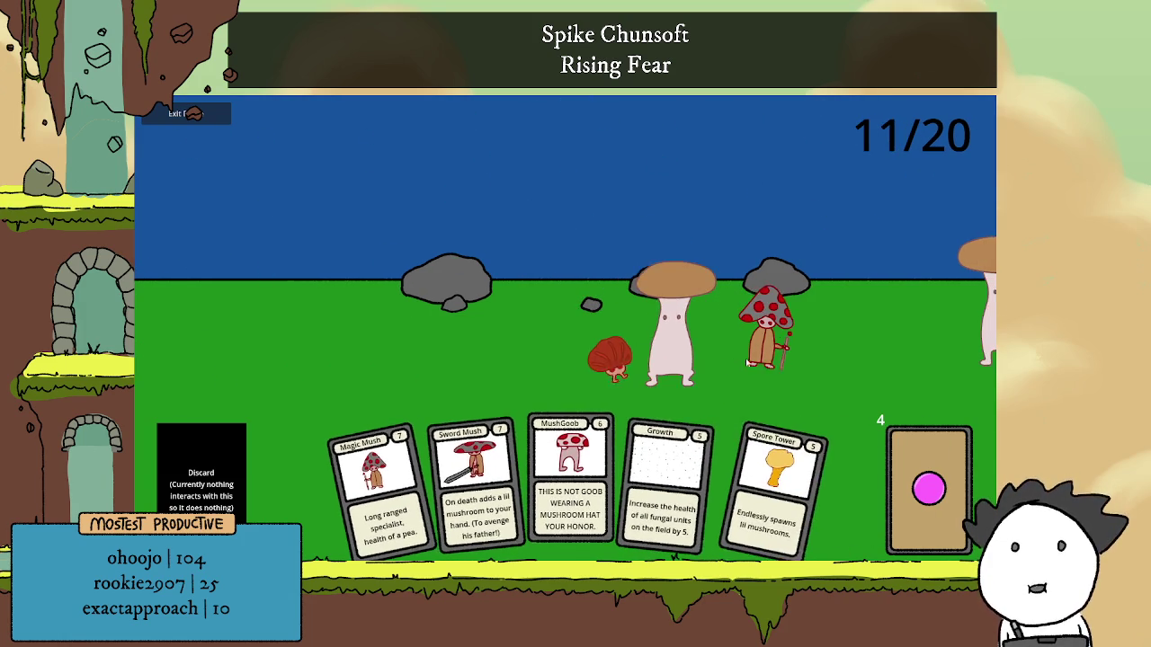
pyautogui.click(741, 489)
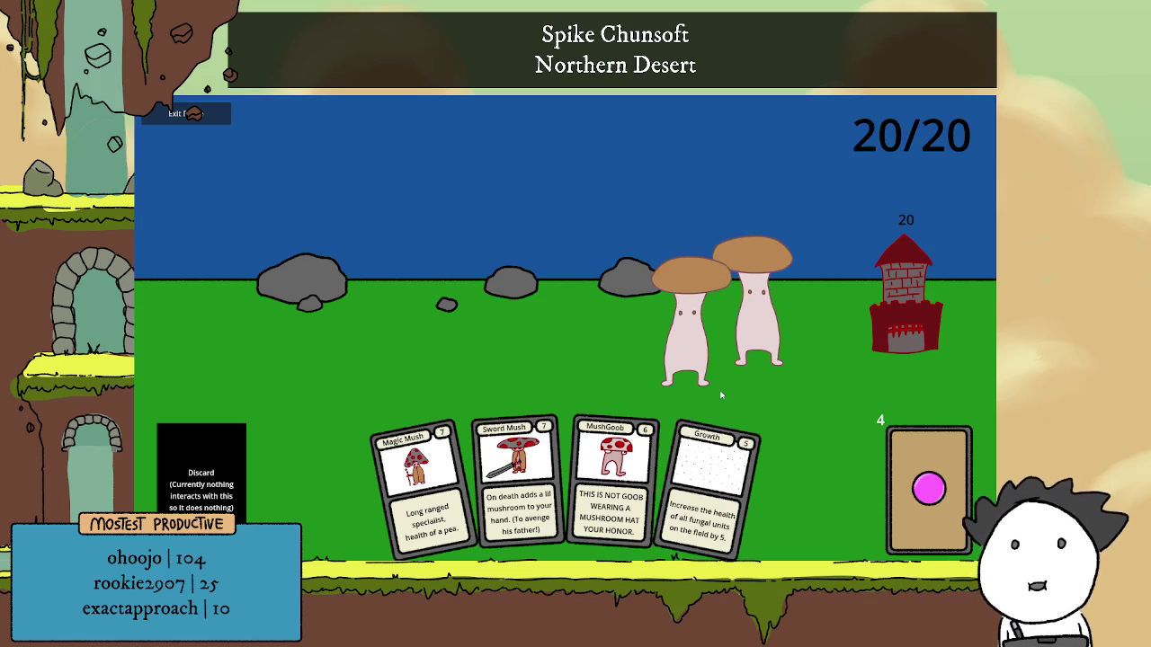
# Draw, then play Magic Mush, MushGoob, Sword Mush, Growth and Shield Mush to topple the tower, then leave for deck selection.
pyautogui.click(904, 476)
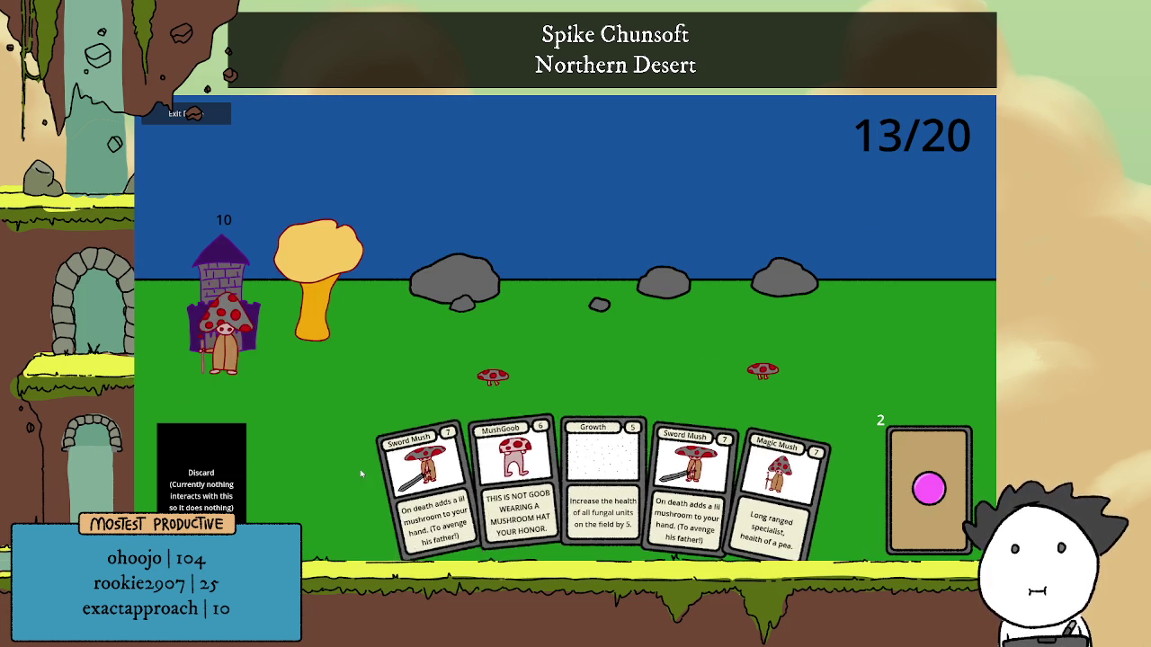
pyautogui.click(764, 477)
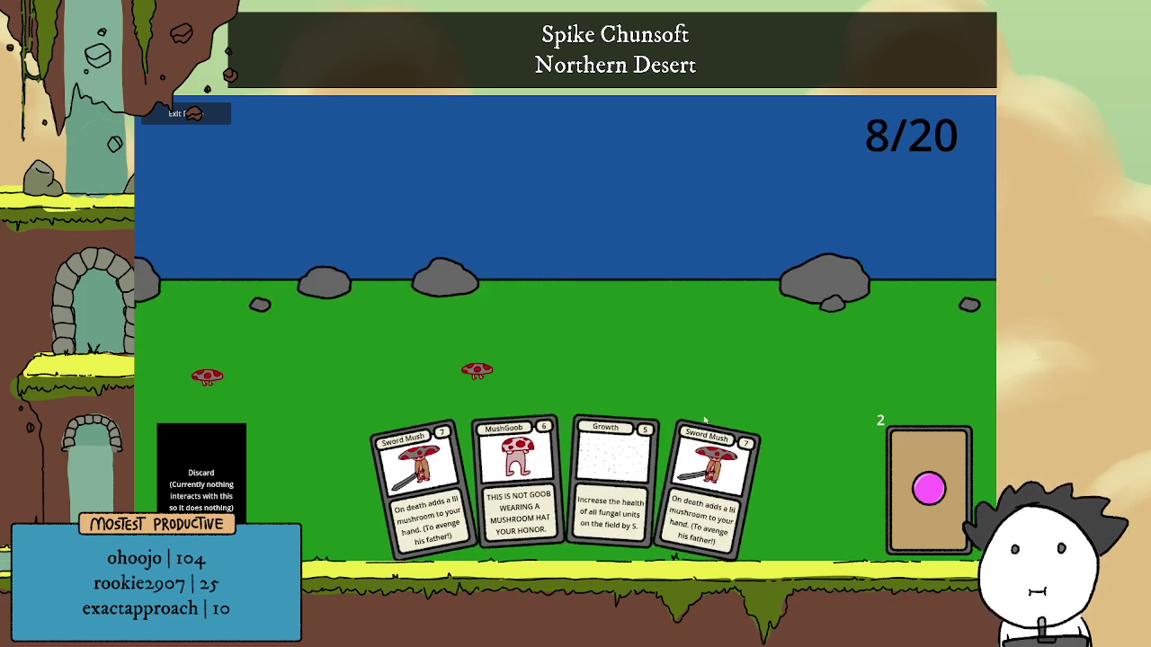
pyautogui.click(515, 478)
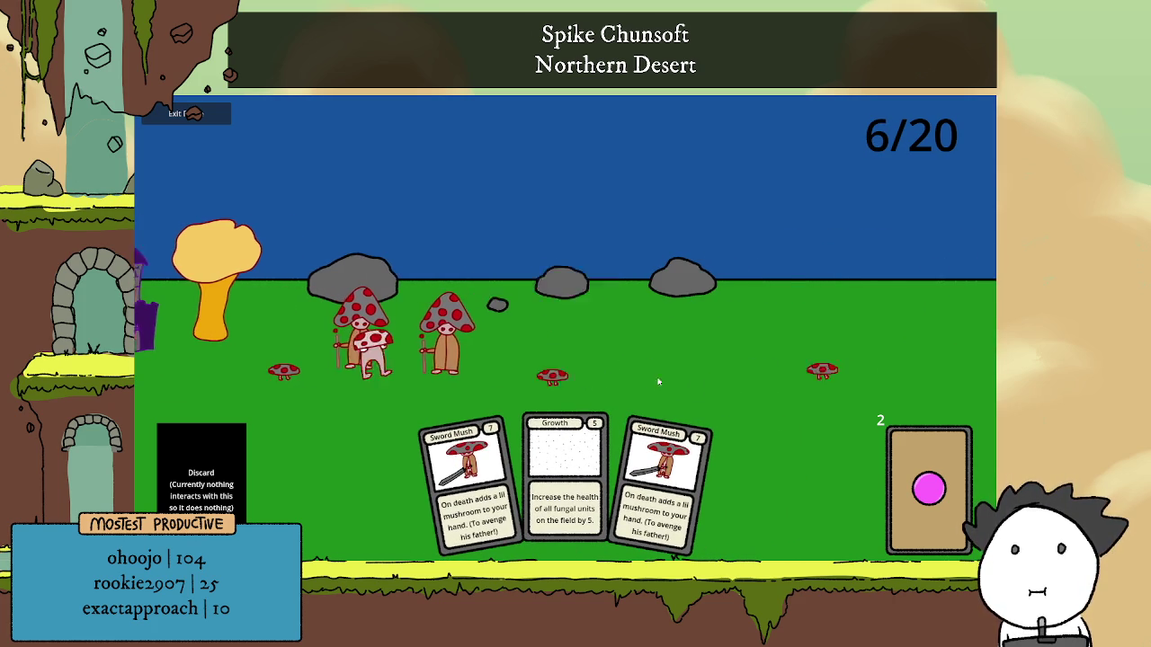
pyautogui.click(685, 435)
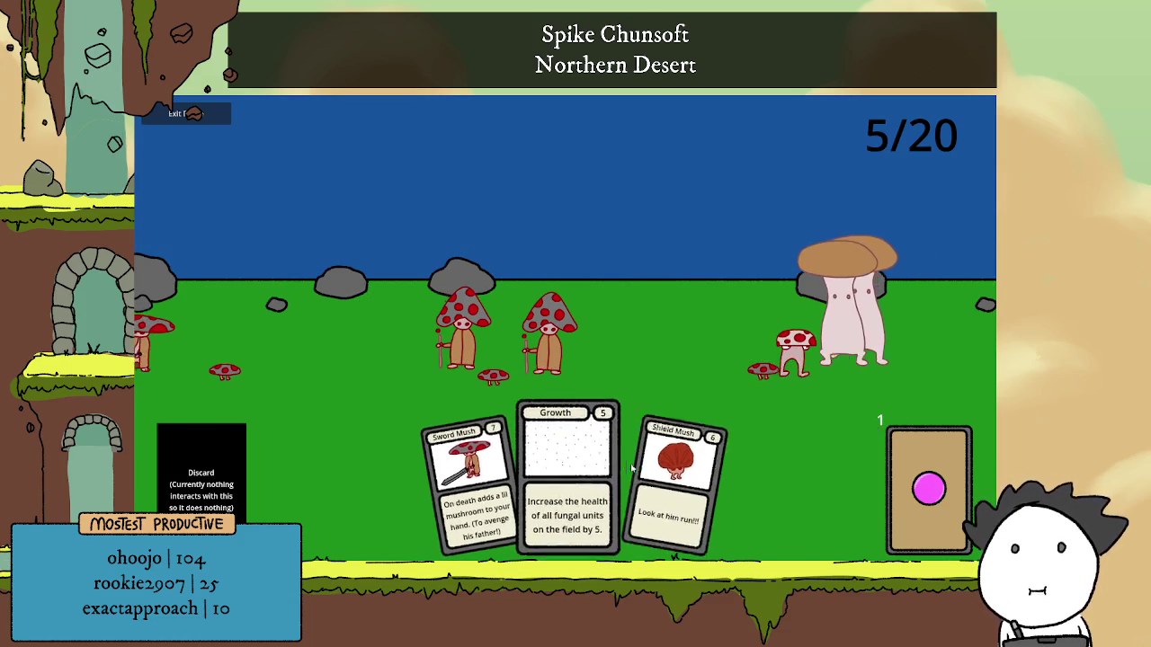
pyautogui.click(567, 463)
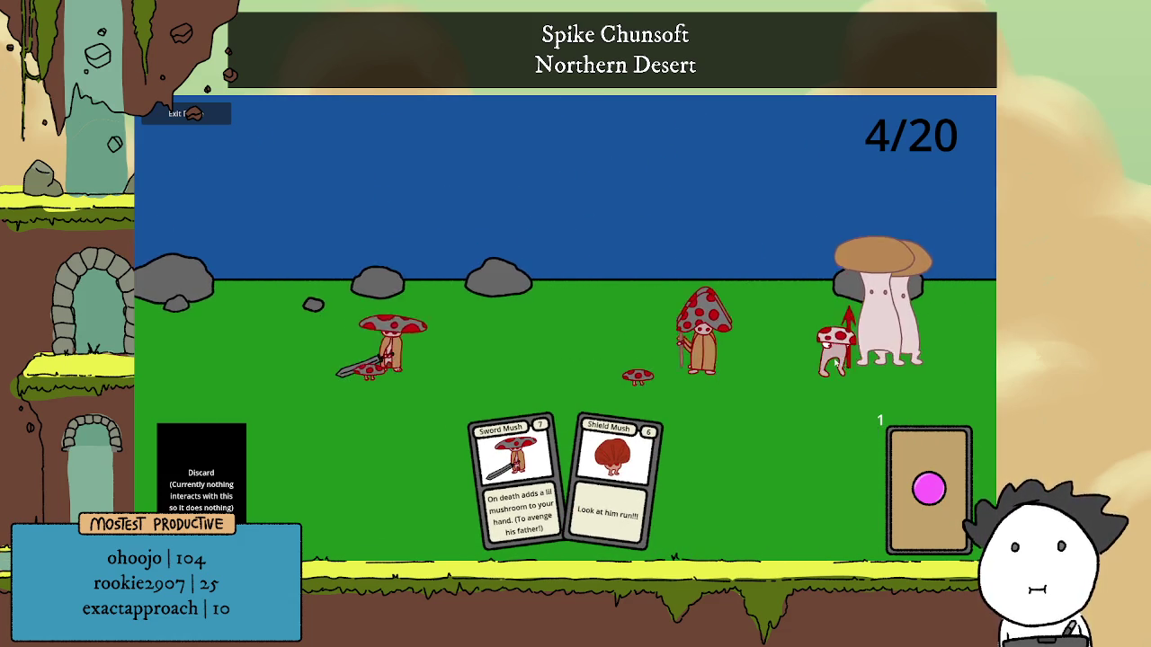
pyautogui.click(622, 453)
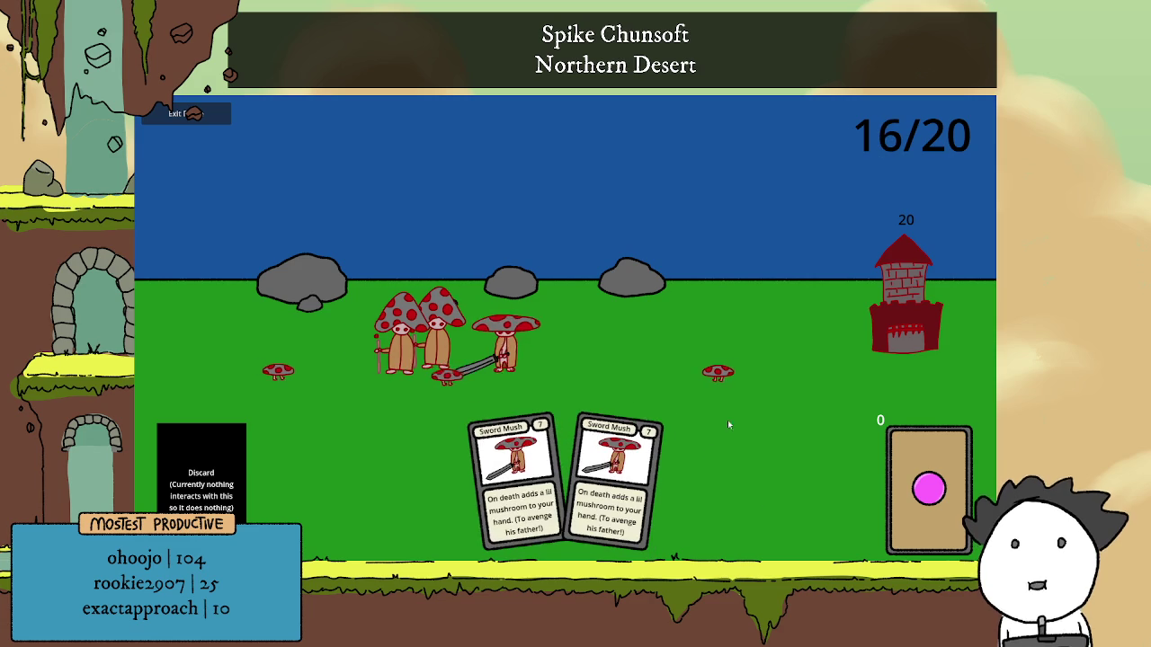
pyautogui.click(621, 476)
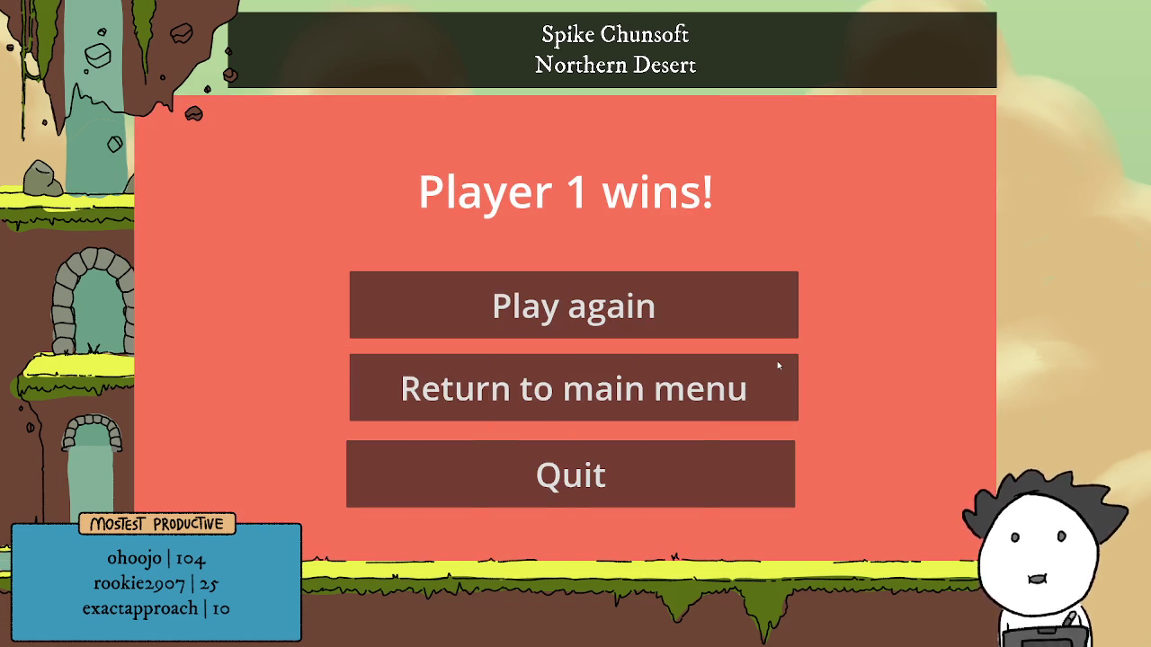
pyautogui.click(779, 364)
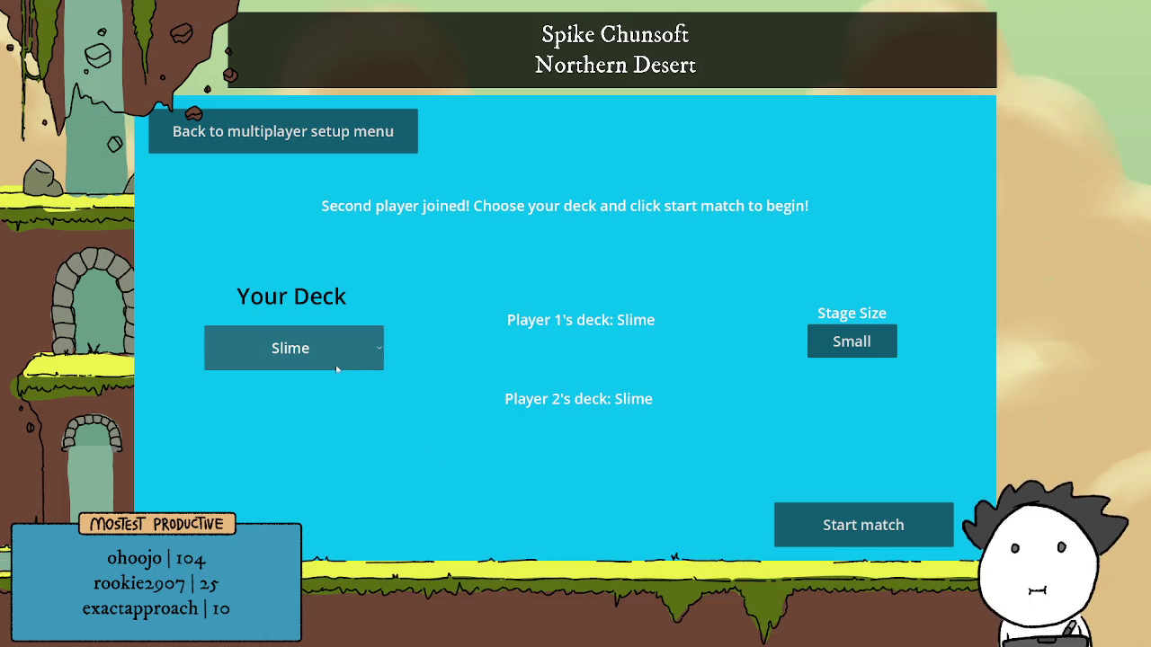
# Try the Heavy, Rush and Oops All Ranged decks in the Your Deck dropdown.
pyautogui.click(333, 365)
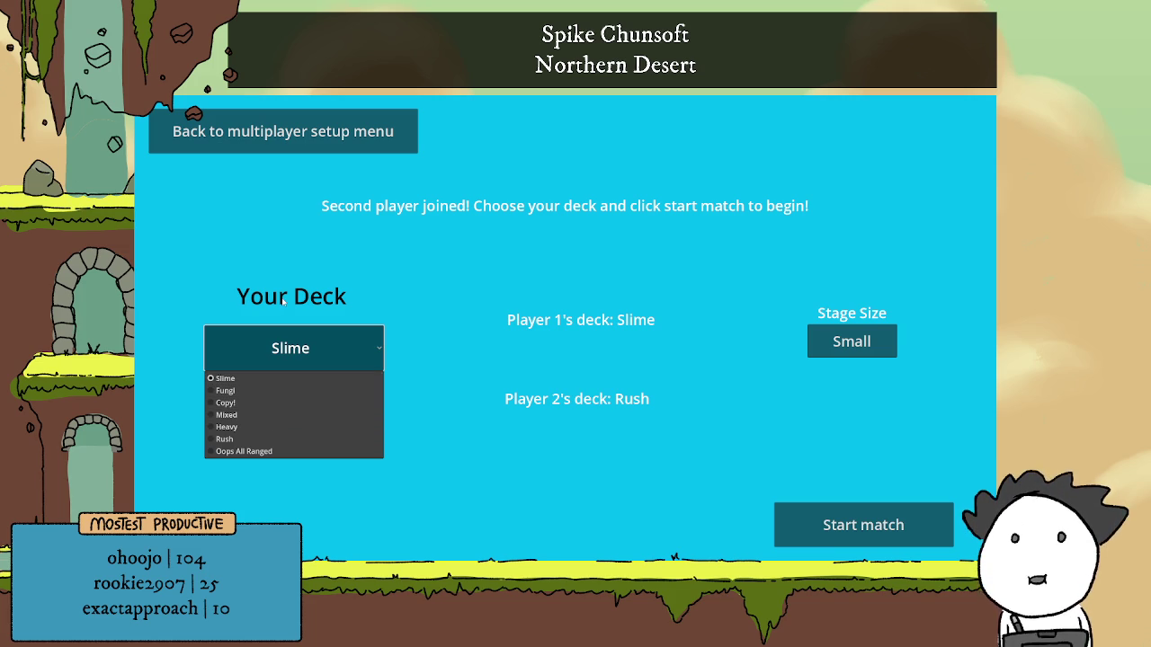
pyautogui.click(283, 426)
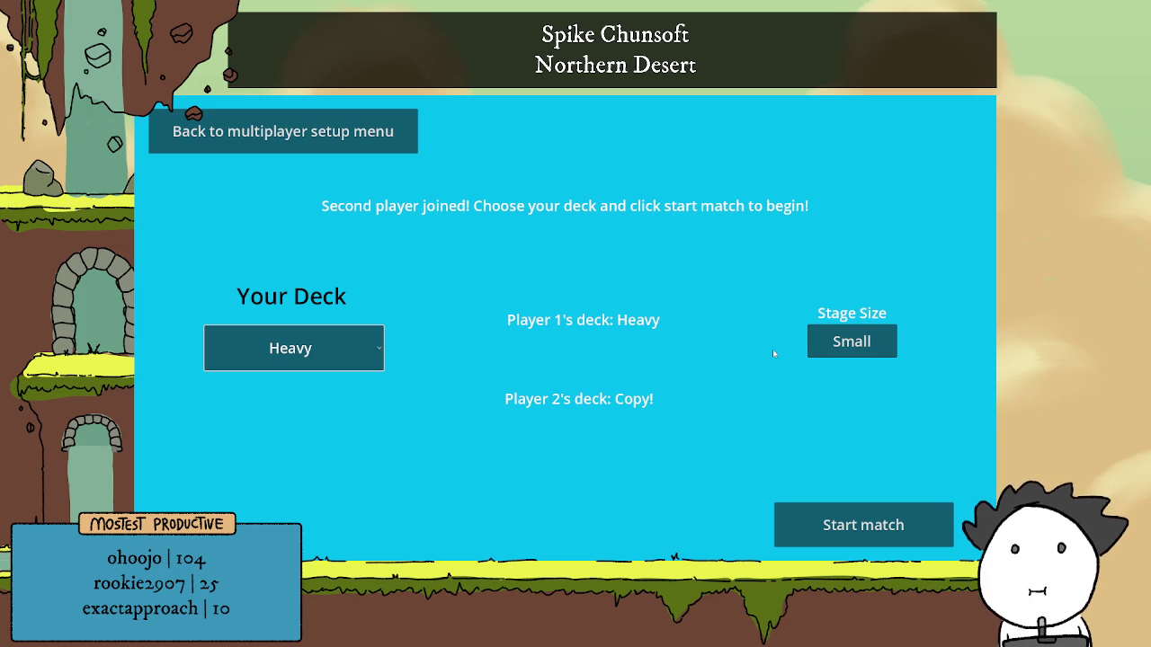
pyautogui.click(369, 355)
pyautogui.click(307, 440)
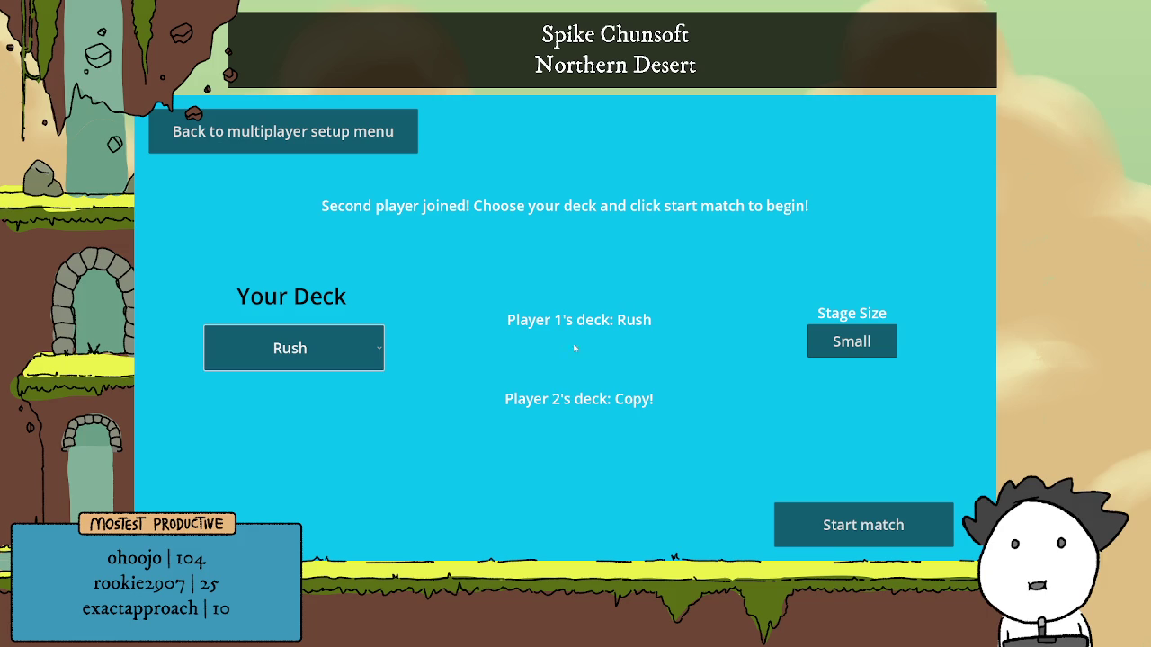
pyautogui.click(329, 346)
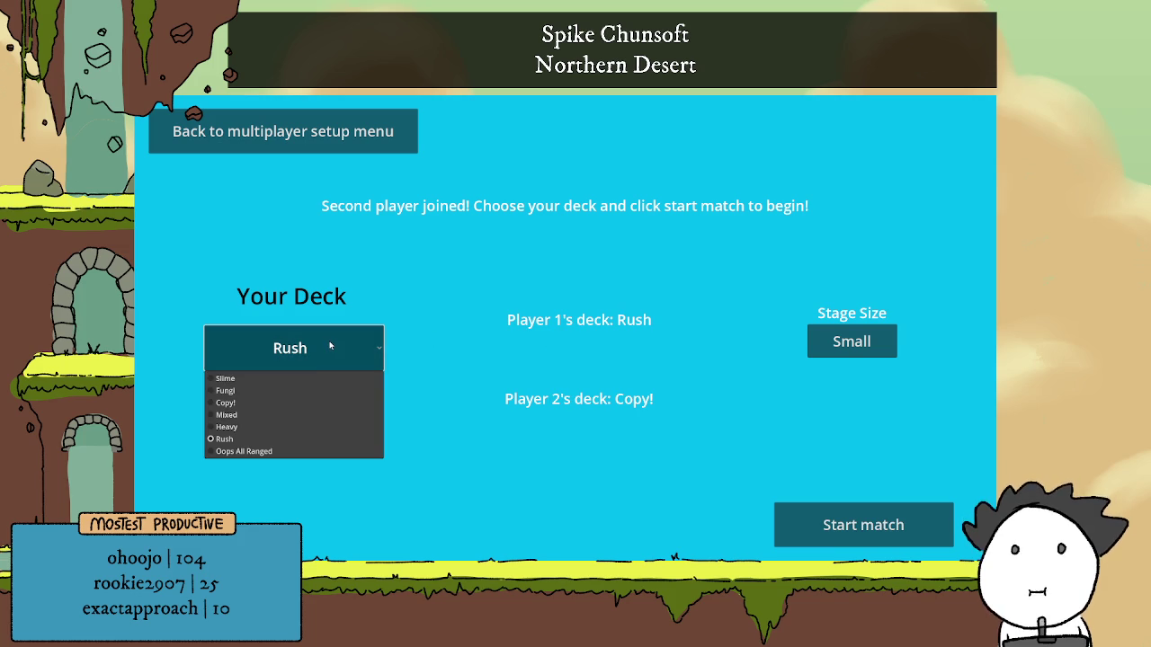
pyautogui.click(314, 451)
# Settle on the Heavy deck, set Stage Size to Big, and start the match.
pyautogui.click(278, 355)
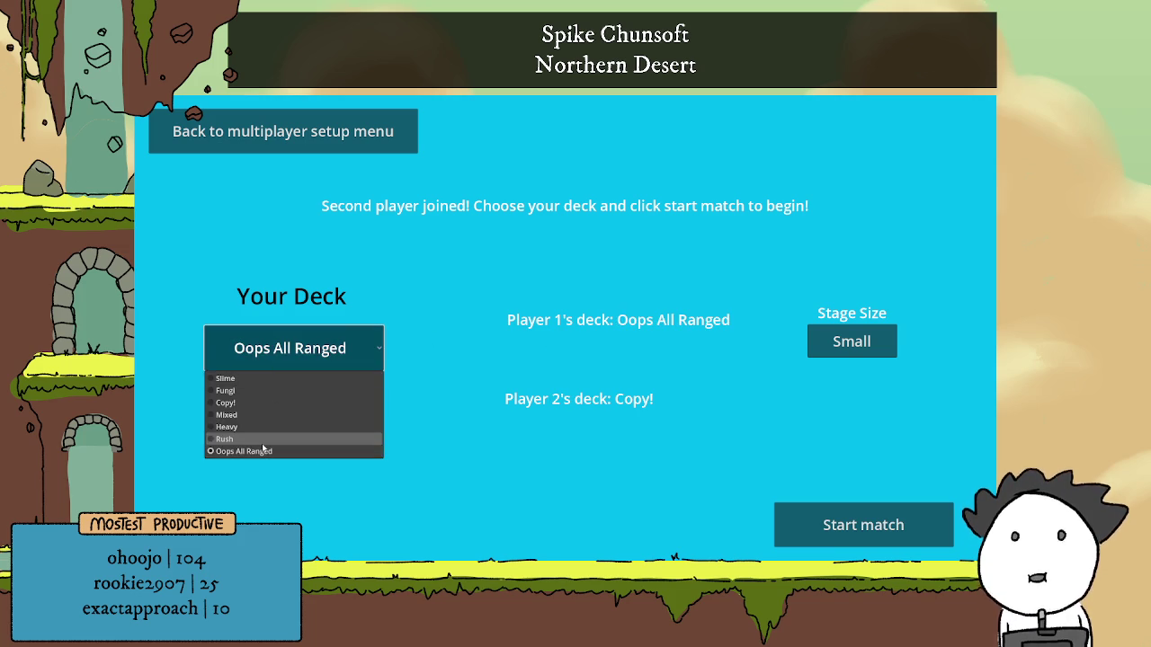
pyautogui.click(262, 441)
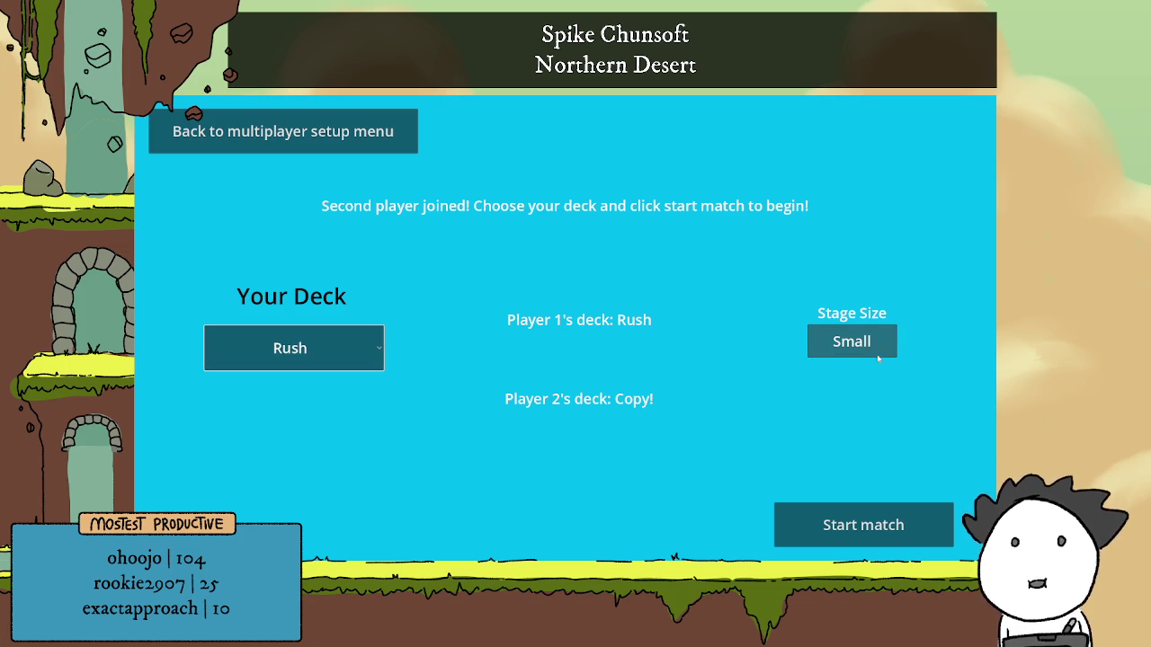
pyautogui.click(290, 348)
pyautogui.click(306, 426)
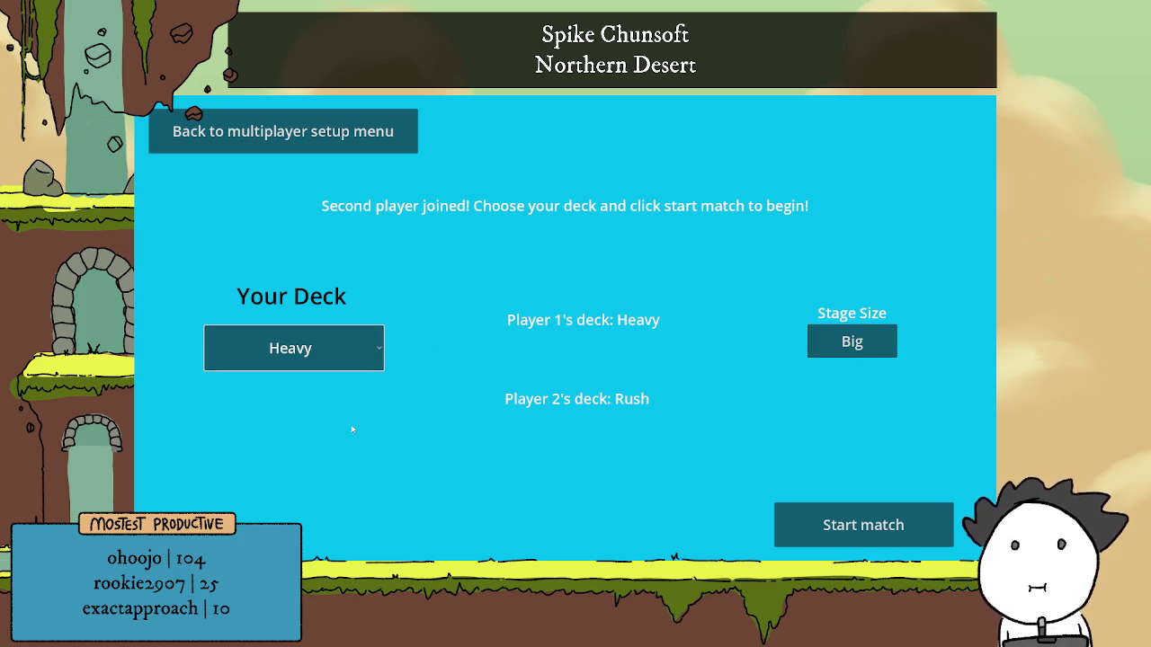
pyautogui.click(869, 354)
pyautogui.click(845, 529)
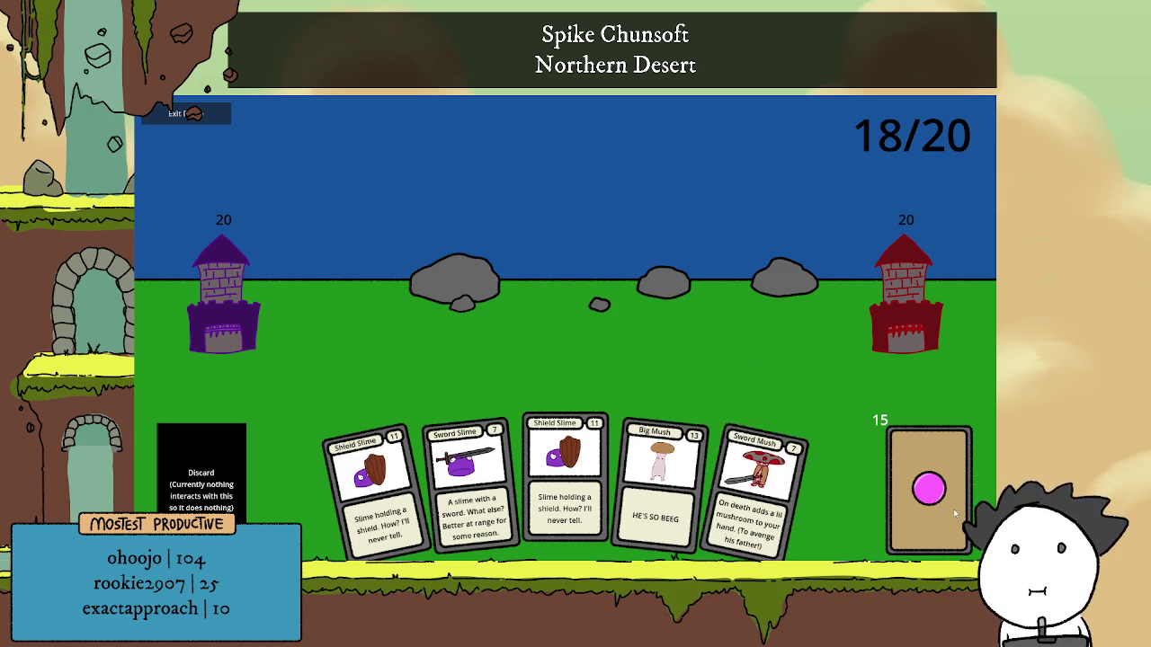
# Deploy Big Mush, Shield Slime, Sword Mush and Sword Slime cards, drawing once, until Player 1 wins.
pyautogui.click(656, 495)
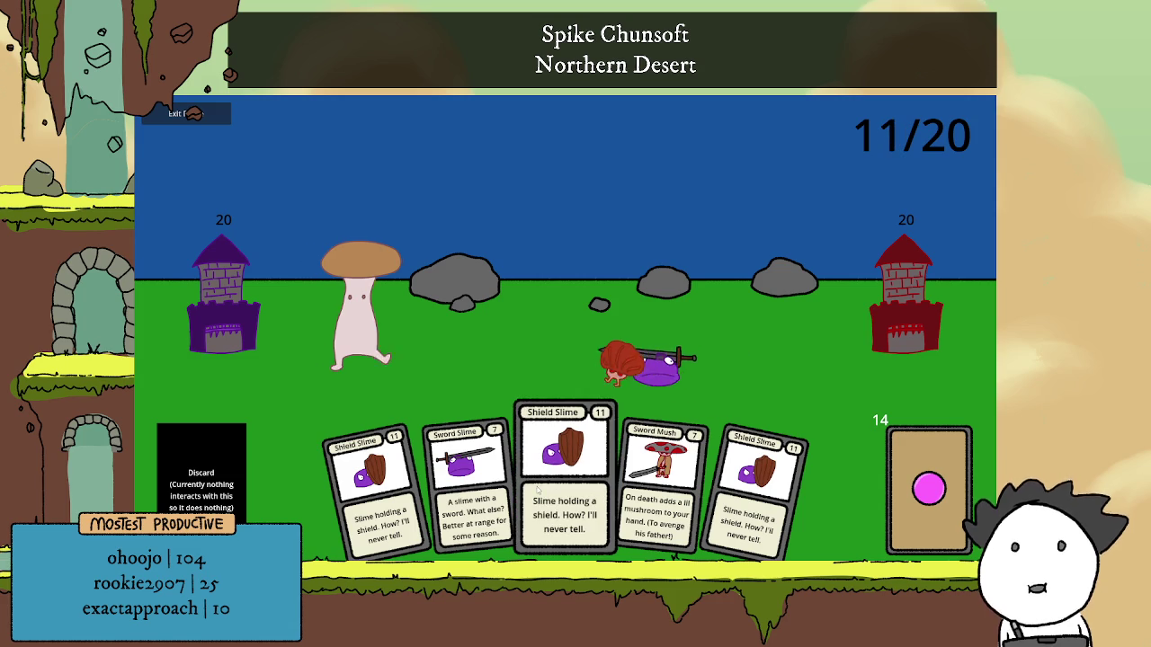
pyautogui.click(562, 476)
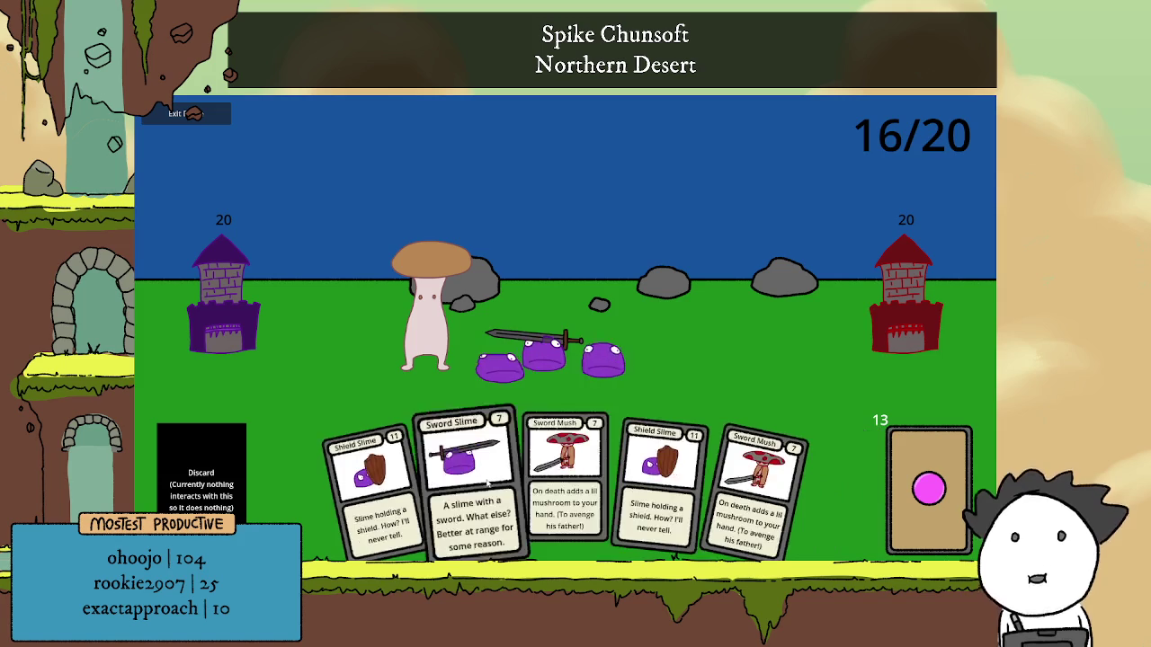
pyautogui.click(688, 485)
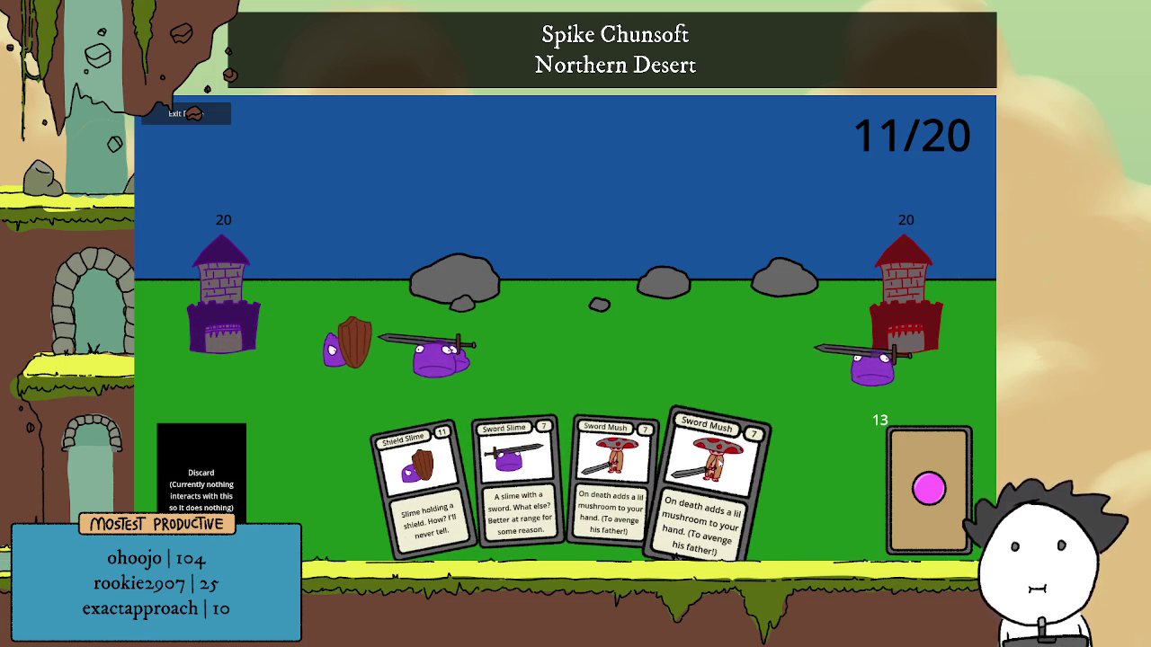
pyautogui.click(711, 490)
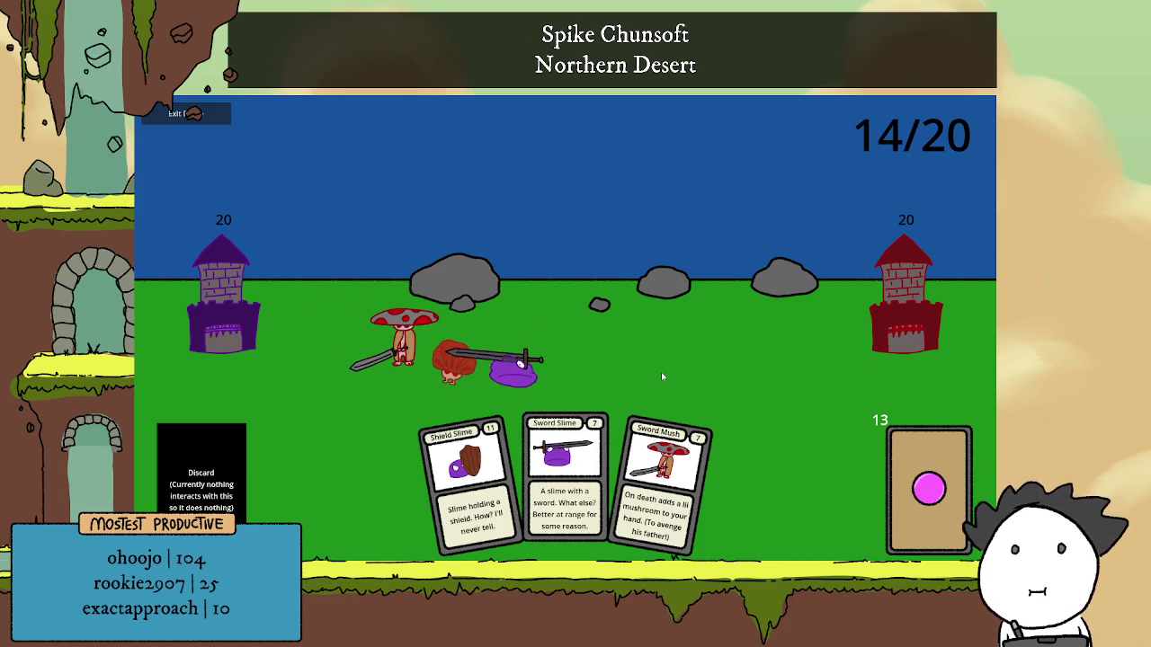
pyautogui.click(643, 464)
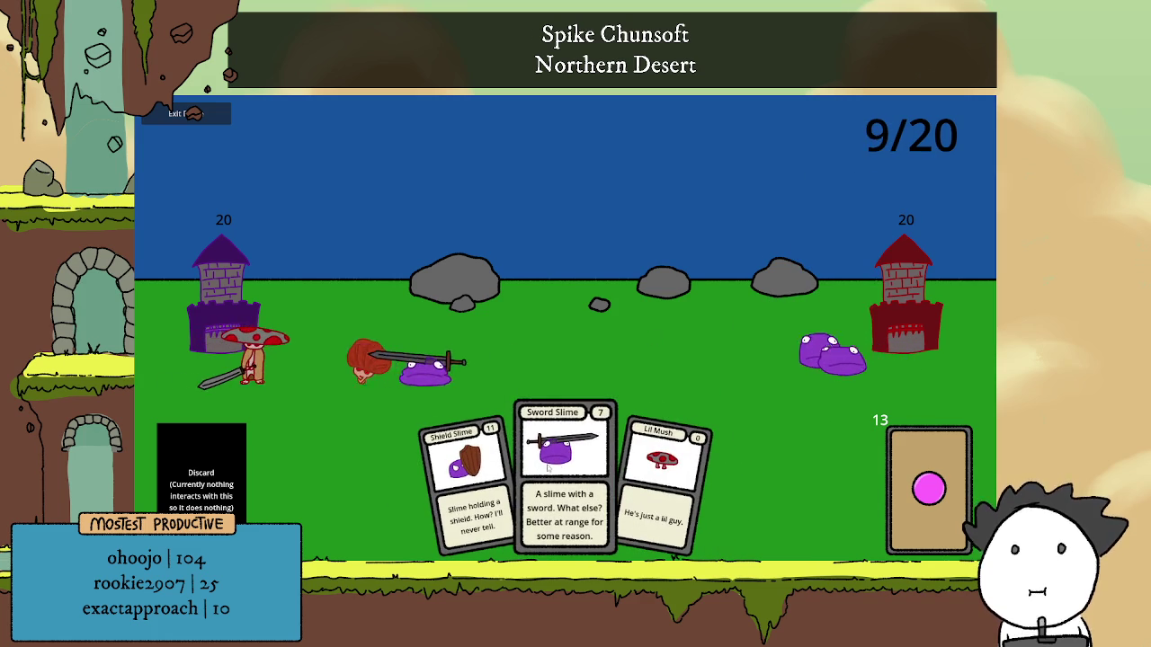
pyautogui.click(559, 472)
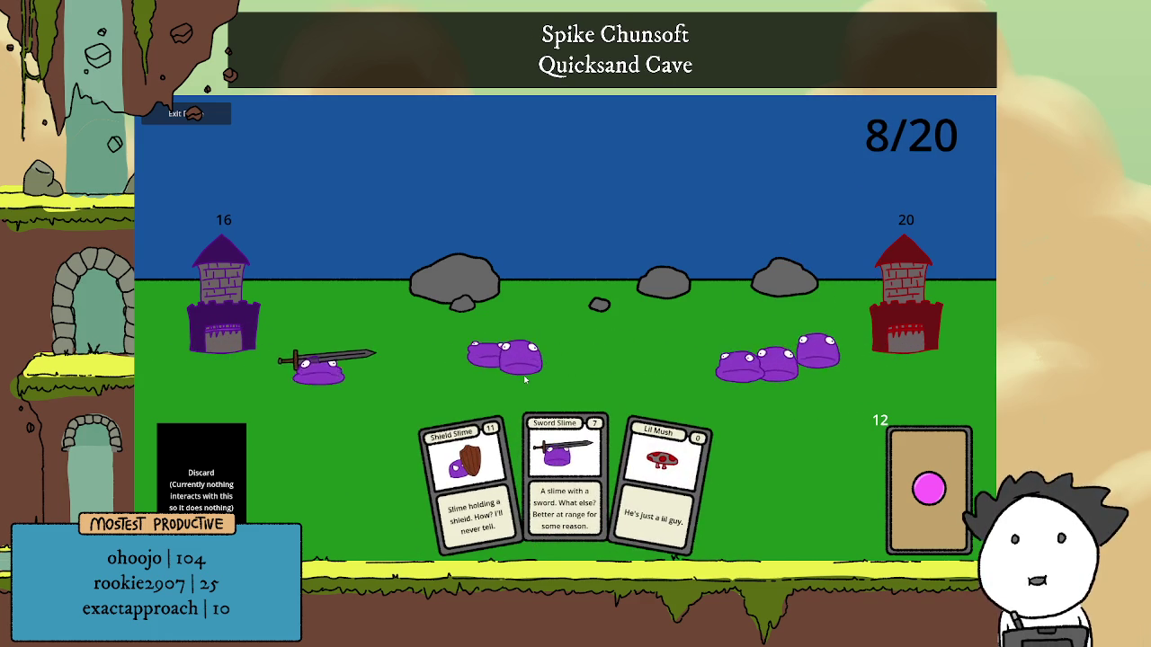
pyautogui.click(564, 438)
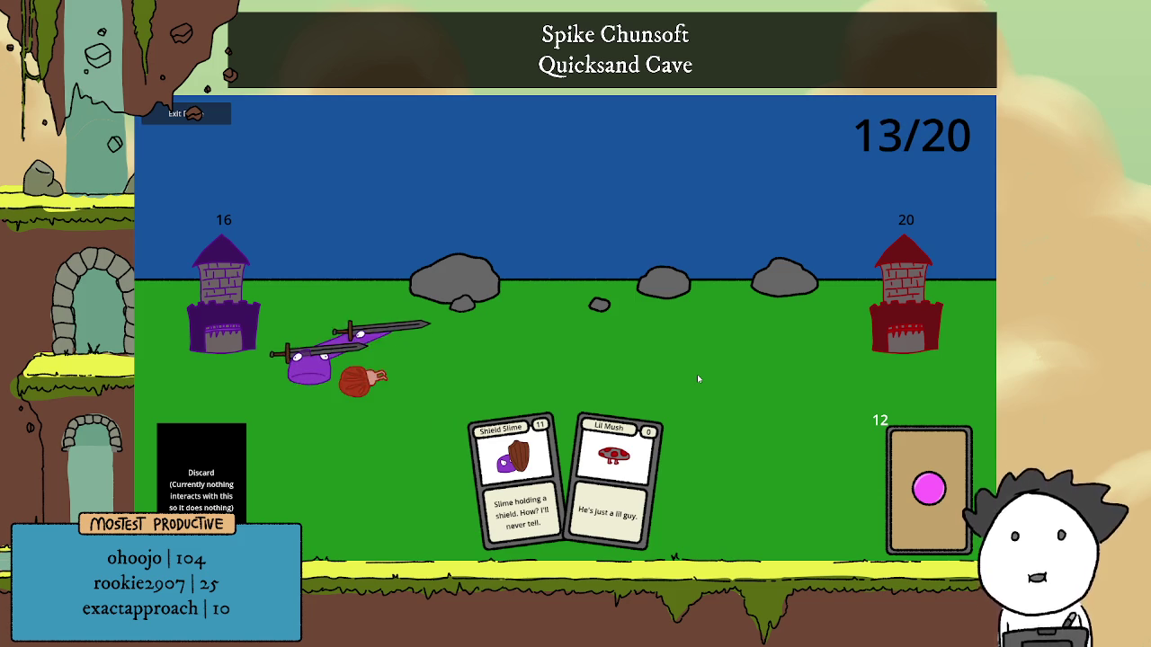
pyautogui.click(513, 476)
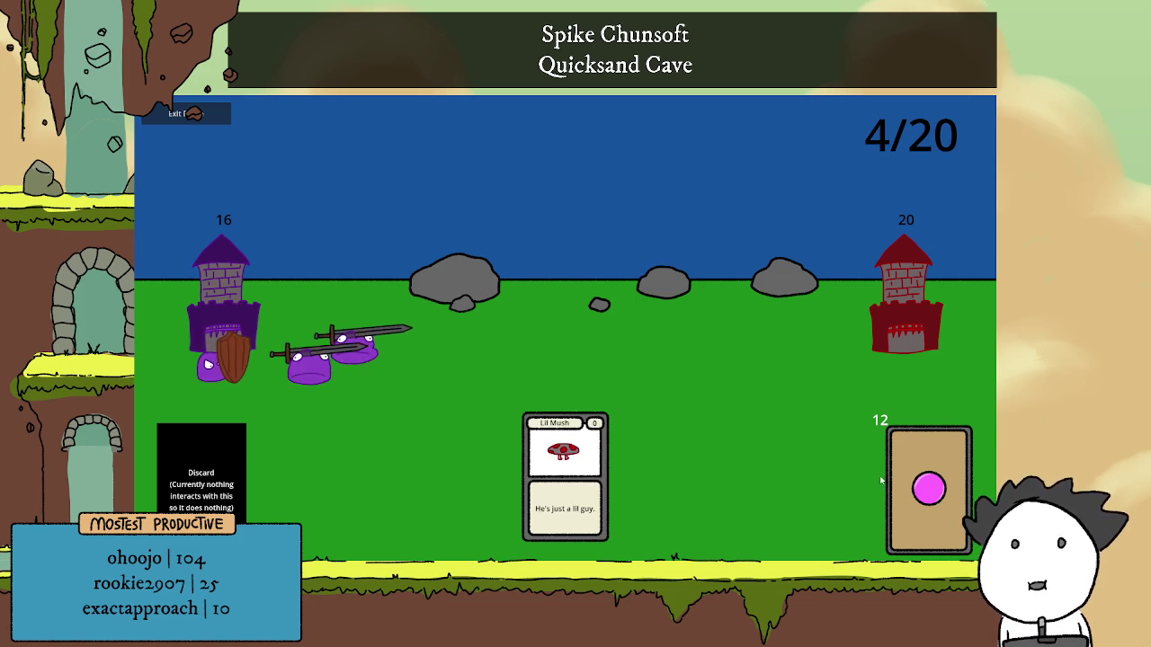
pyautogui.click(930, 486)
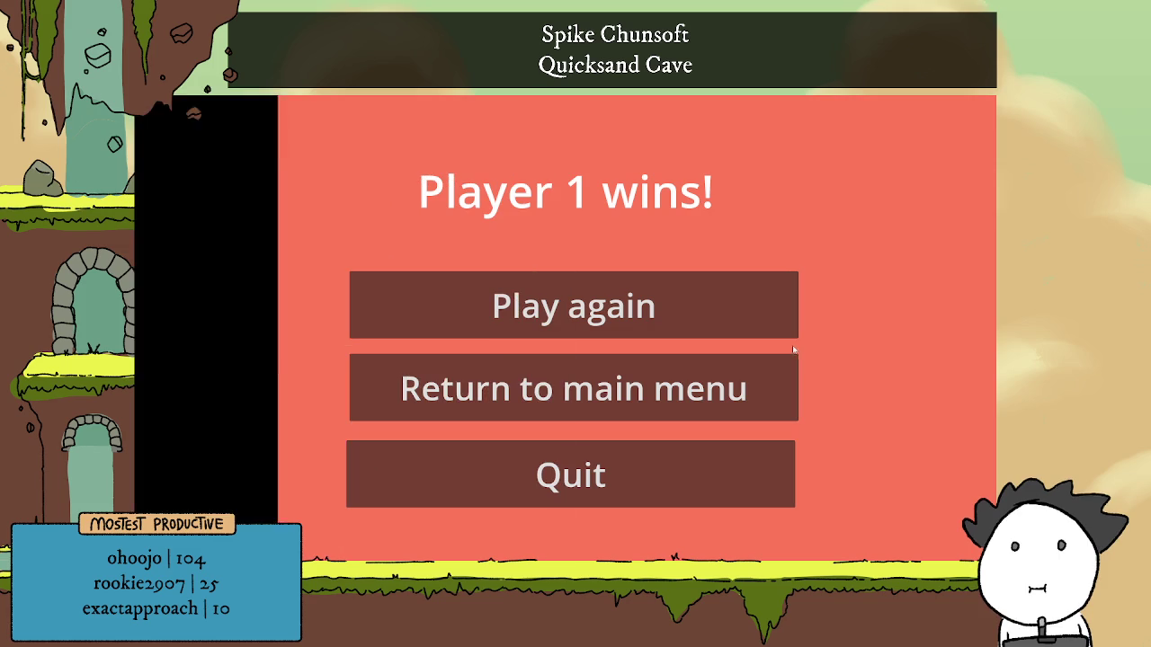
# Play again with the Rush deck against Player 2's Mixed deck and start the match.
pyautogui.click(567, 305)
pyautogui.click(302, 357)
pyautogui.click(230, 439)
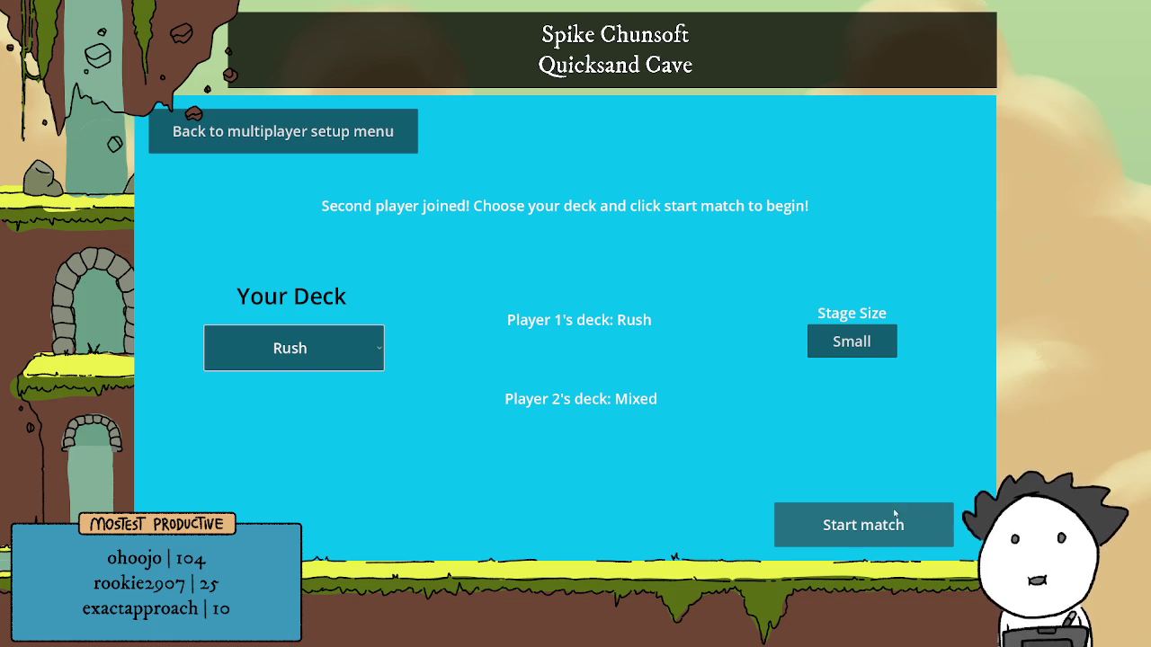
pyautogui.click(910, 532)
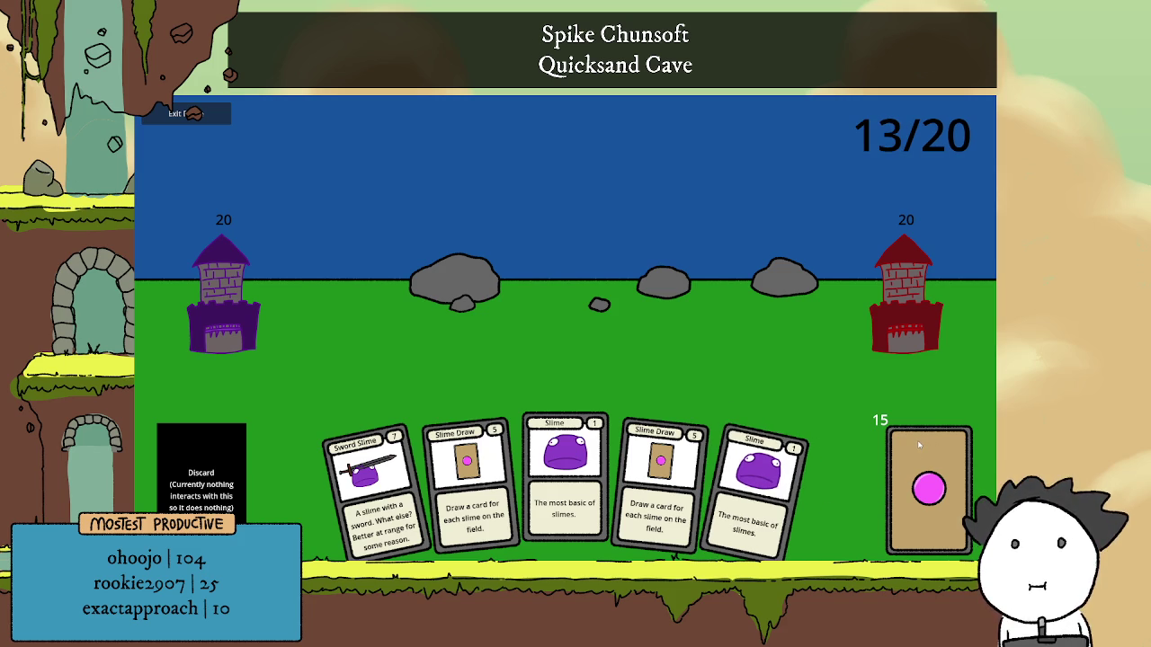
# Rapidly deploy Slime, Slime Draw, Sword Slime and Shield Mush cards until the win screen appears.
pyautogui.click(782, 477)
pyautogui.click(629, 477)
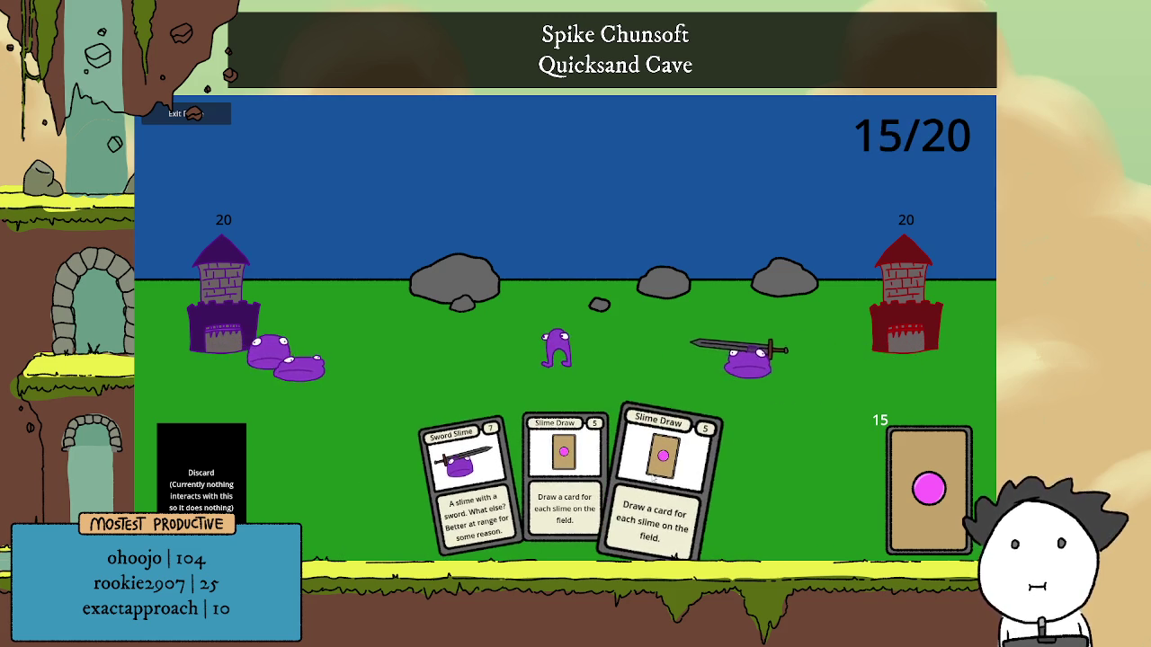
pyautogui.click(660, 481)
pyautogui.click(693, 486)
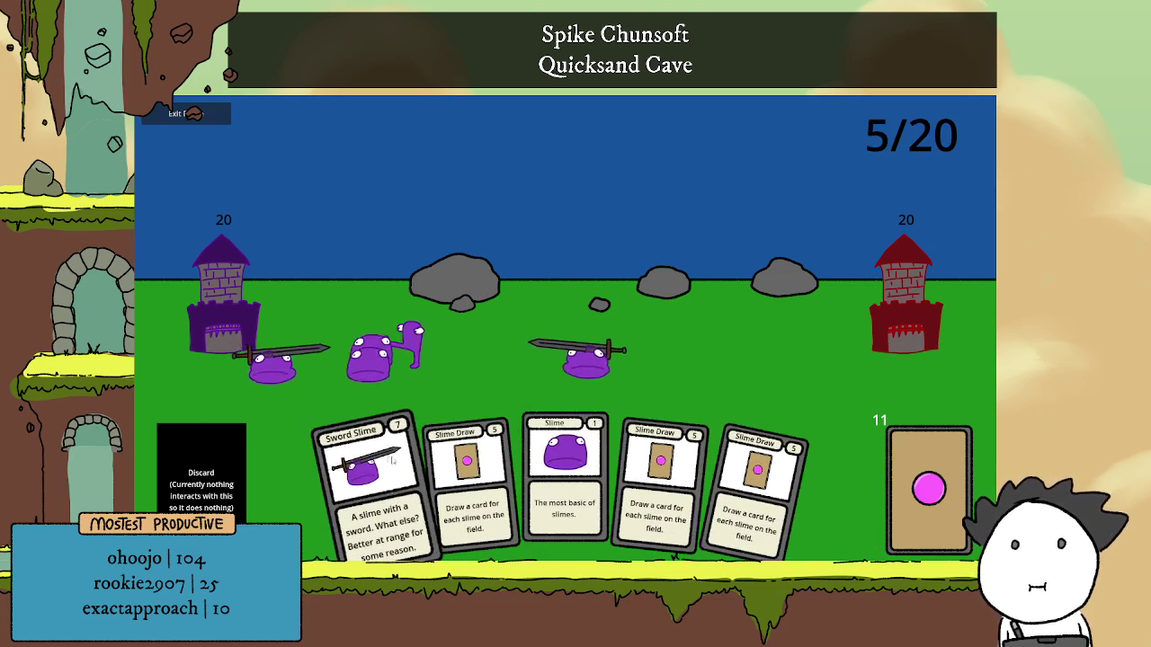
pyautogui.click(565, 463)
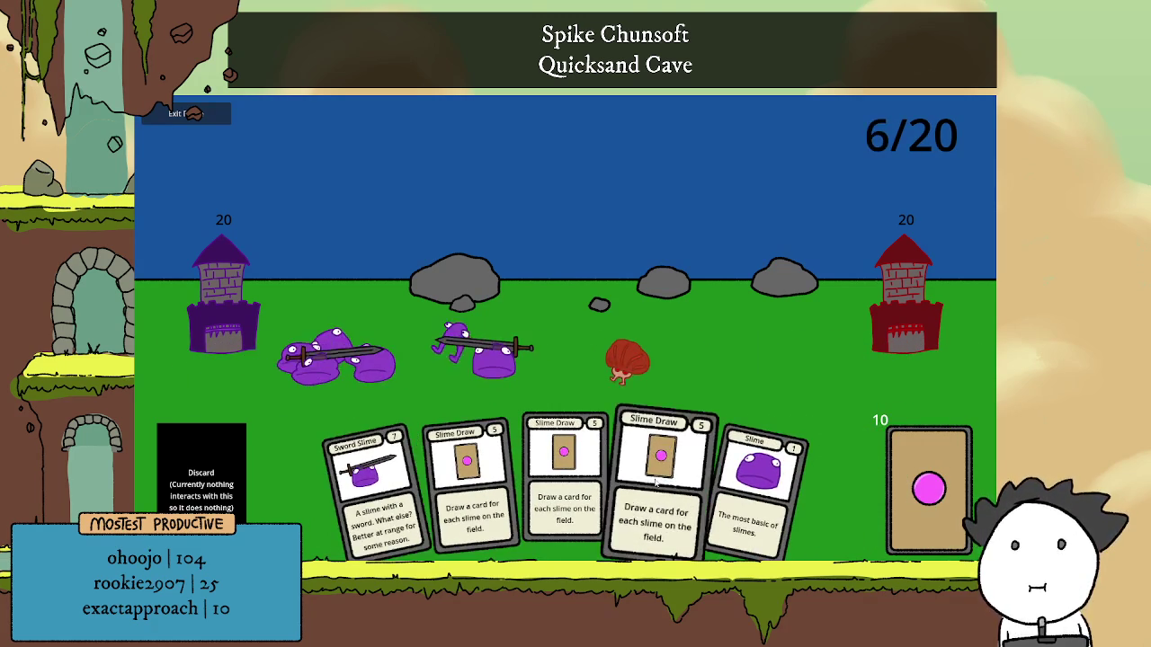
pyautogui.click(656, 483)
pyautogui.click(507, 481)
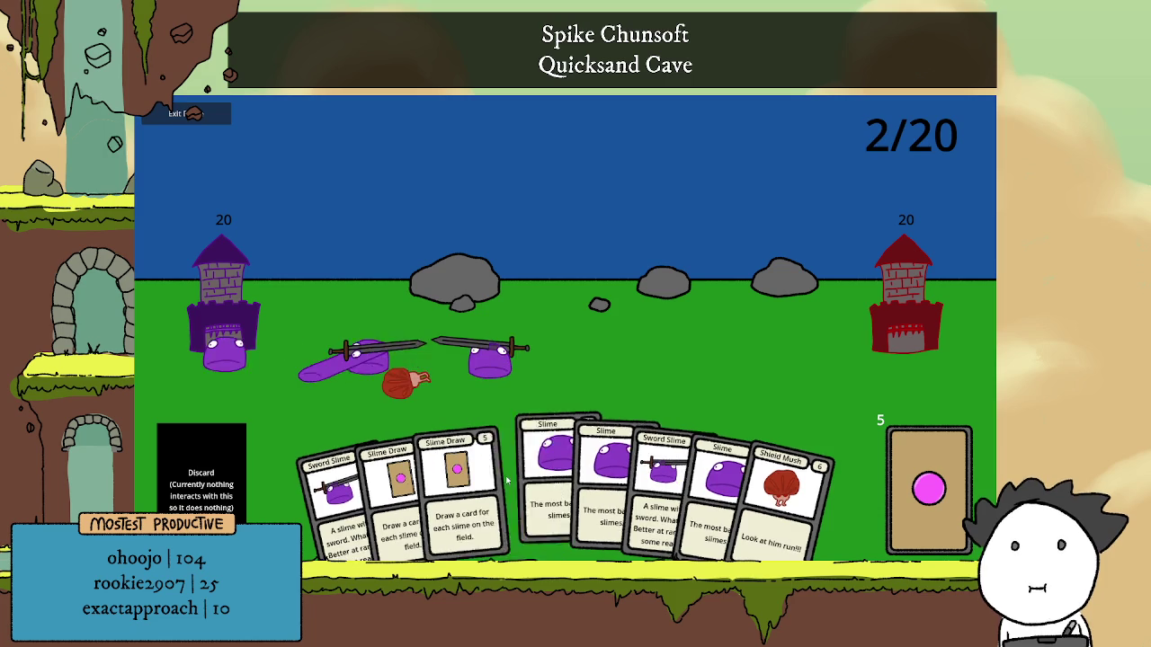
pyautogui.click(557, 476)
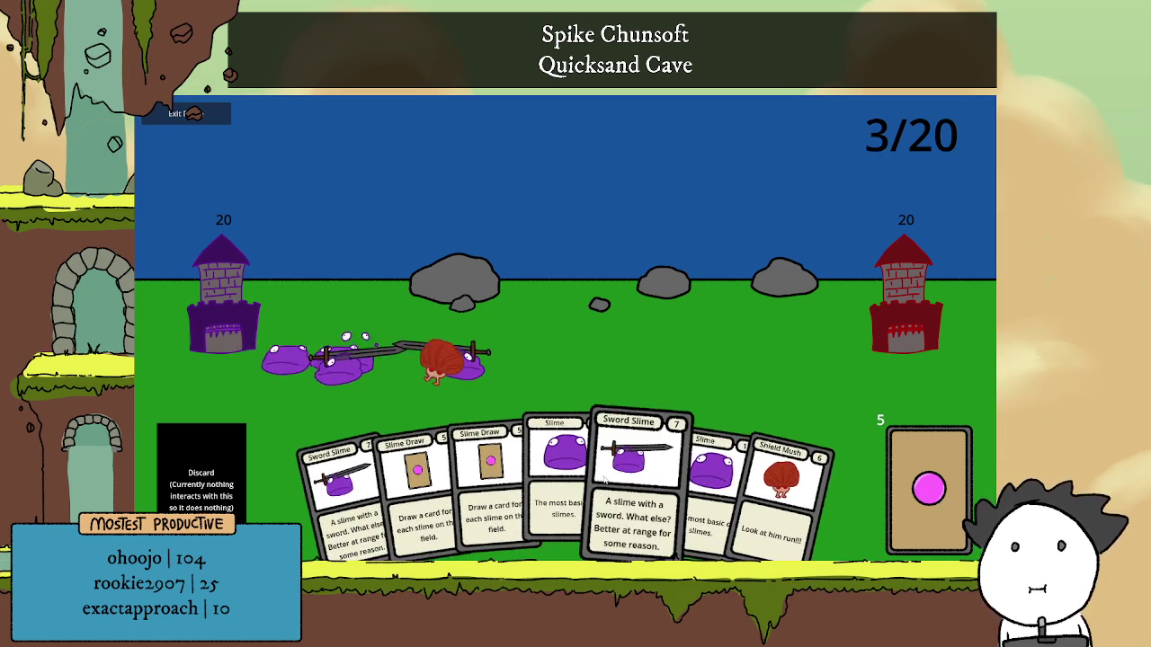
pyautogui.click(562, 460)
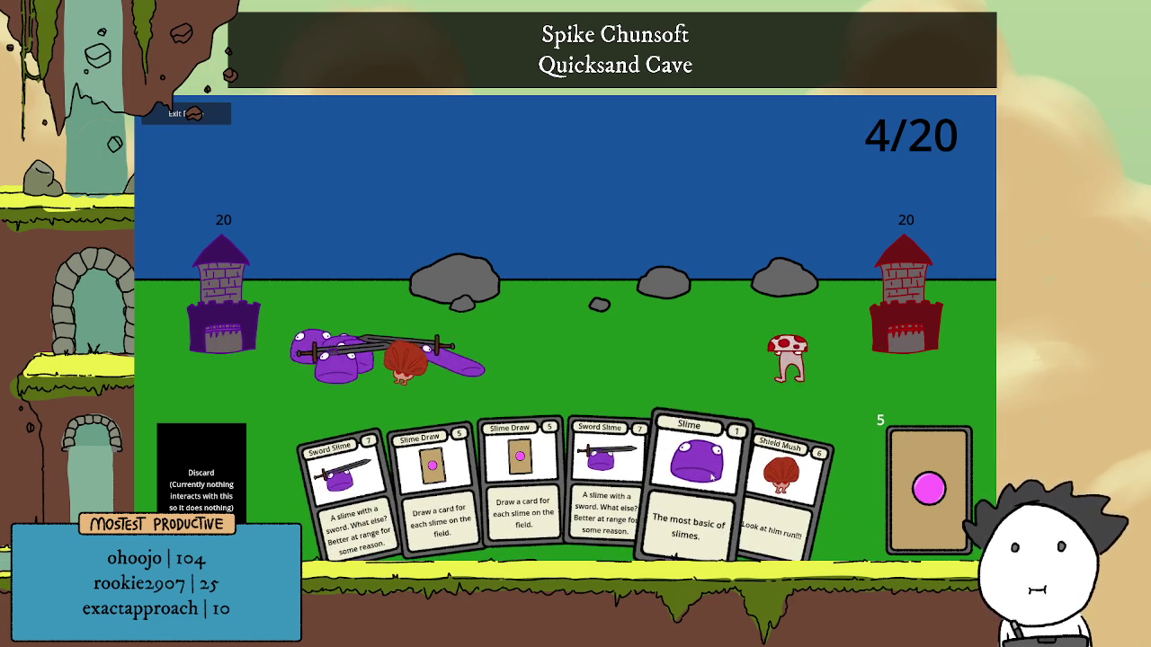
pyautogui.click(713, 477)
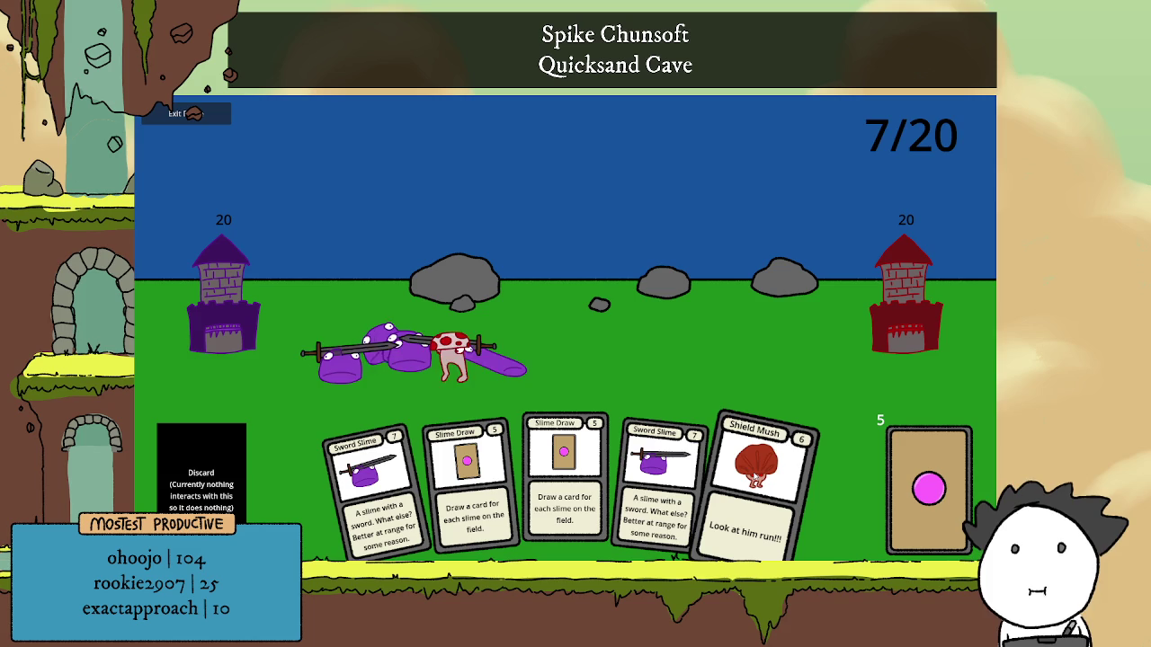
pyautogui.click(656, 481)
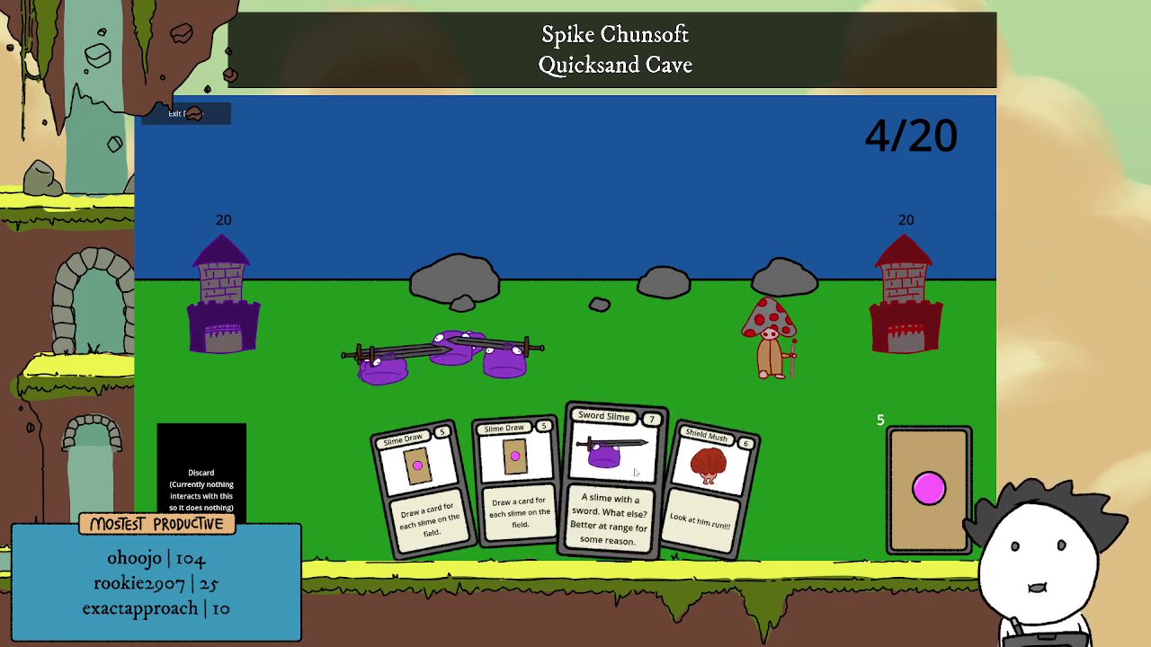
pyautogui.click(724, 476)
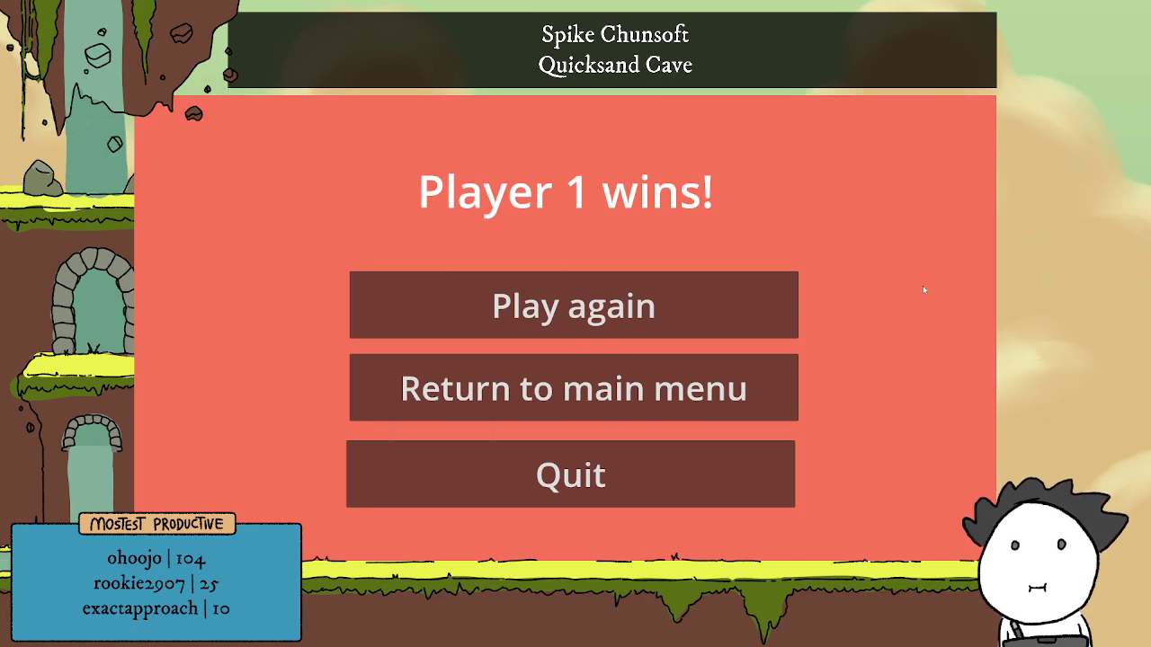
# Play again with the Oops All Ranged deck, toggle the stage size, and start the match.
pyautogui.click(751, 298)
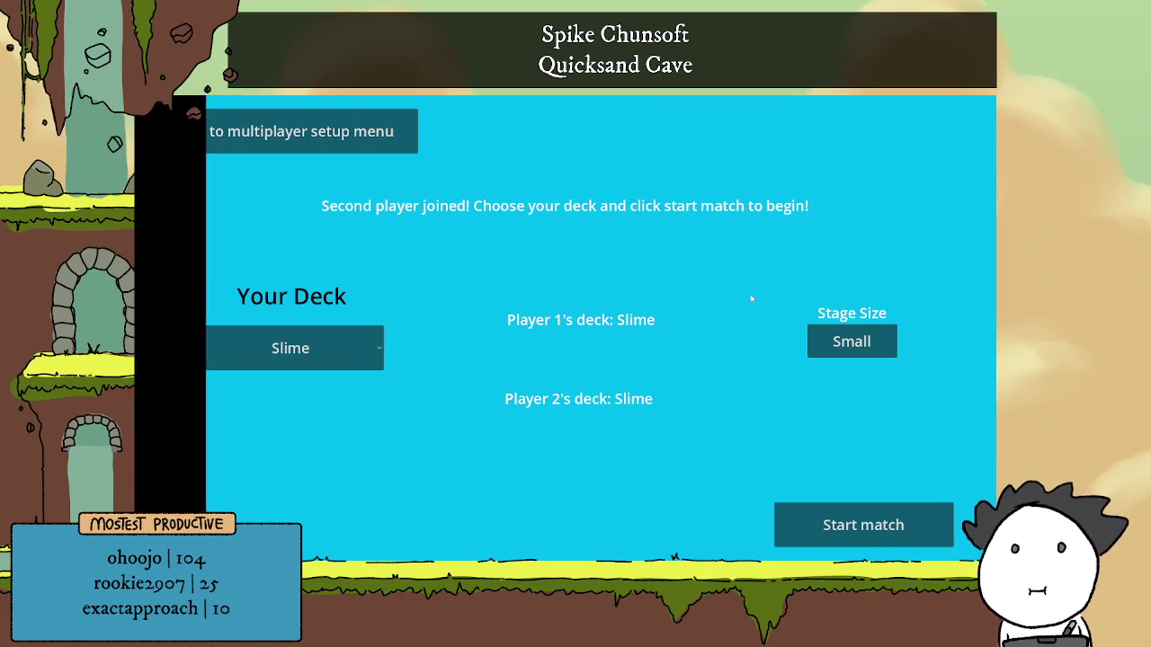
pyautogui.click(307, 349)
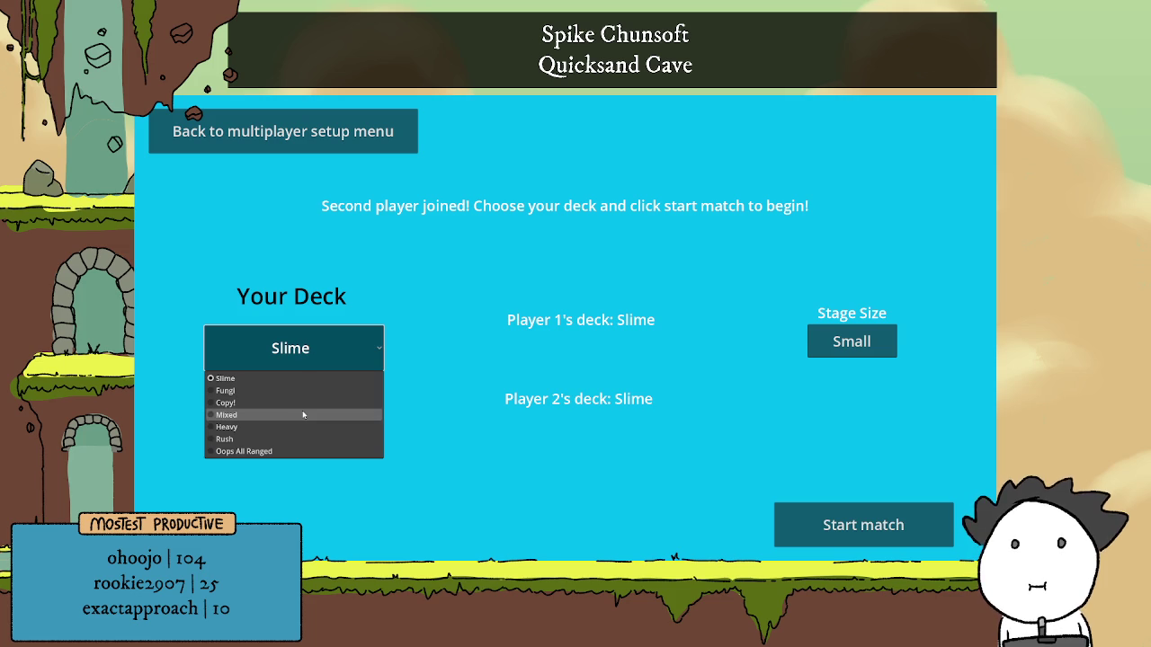
pyautogui.click(277, 456)
pyautogui.click(335, 351)
pyautogui.click(270, 450)
pyautogui.click(861, 347)
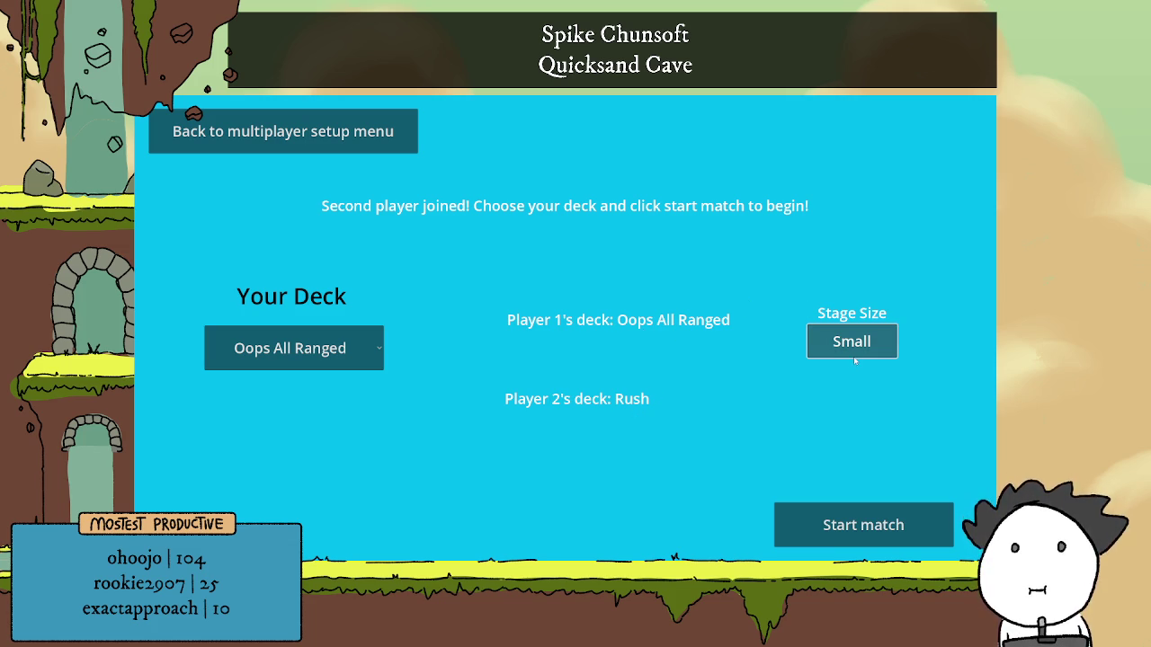
pyautogui.click(845, 524)
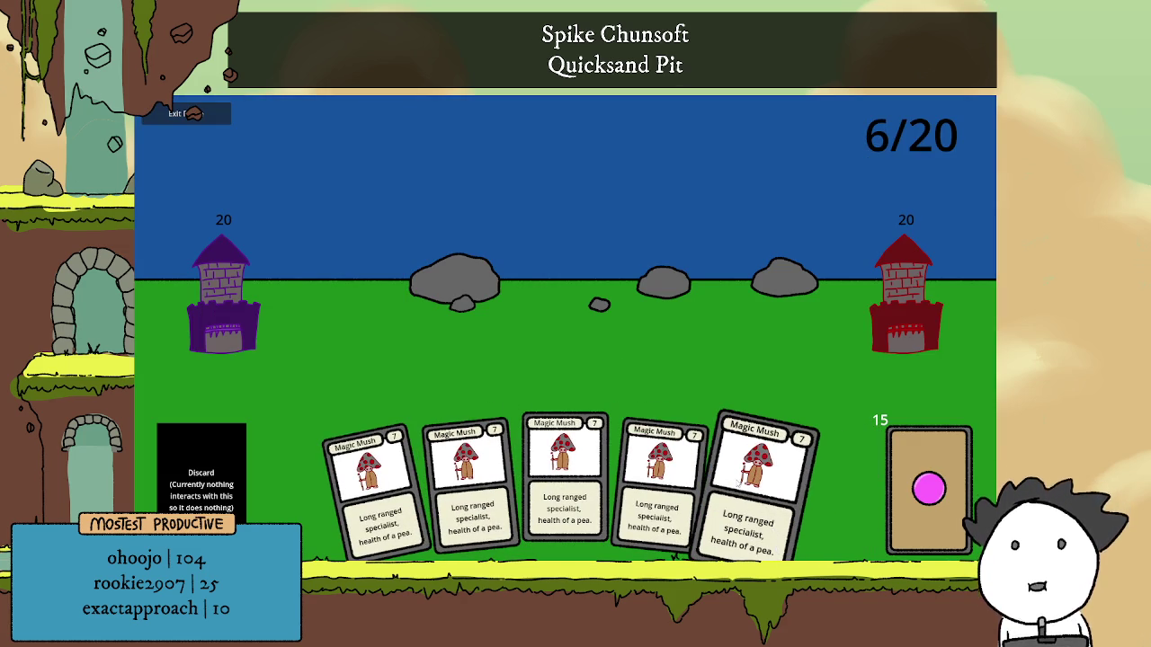
# Deploy five Magic Mush ranged mushrooms until the match ends.
pyautogui.click(730, 480)
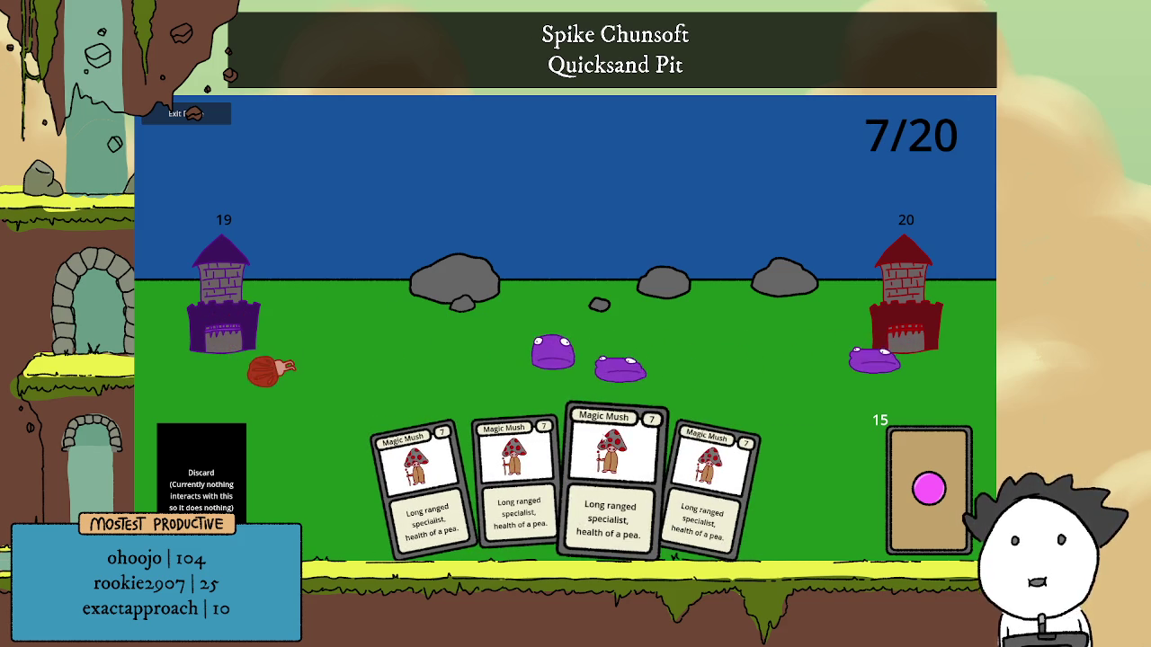
pyautogui.click(612, 444)
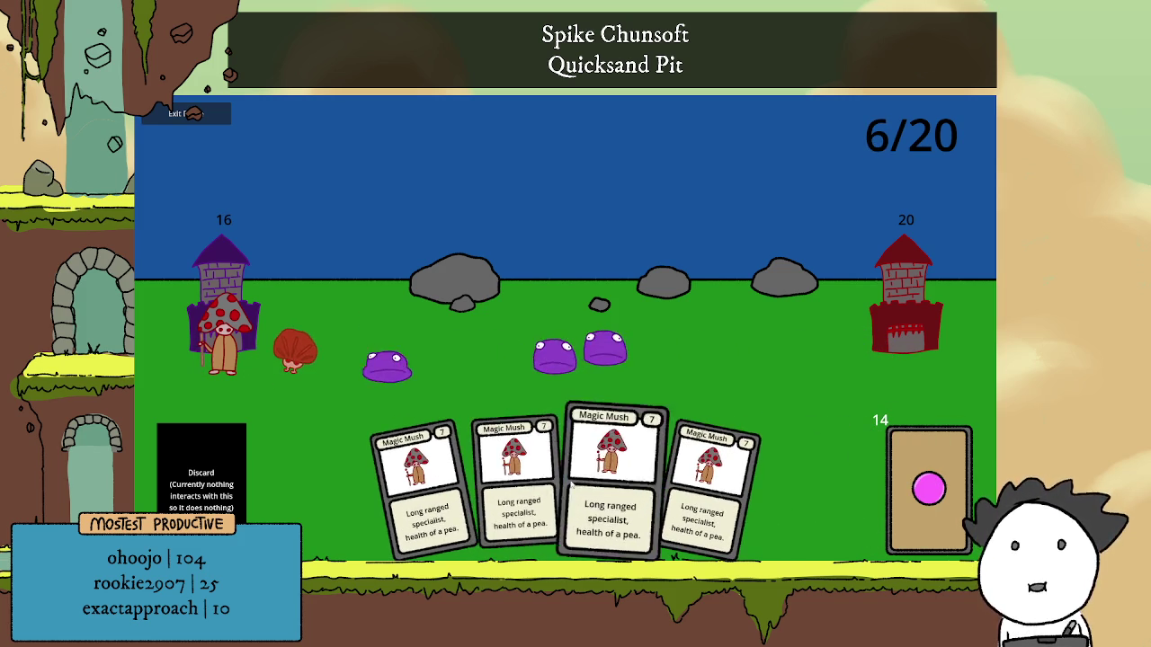
pyautogui.click(598, 450)
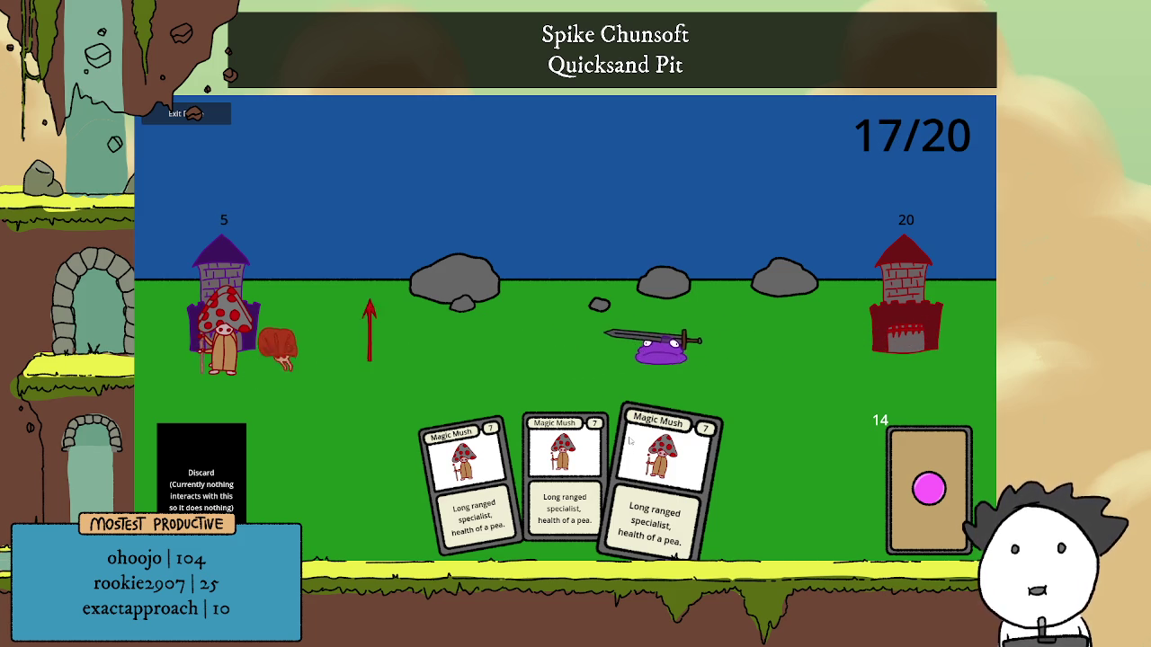
pyautogui.click(629, 441)
pyautogui.click(628, 445)
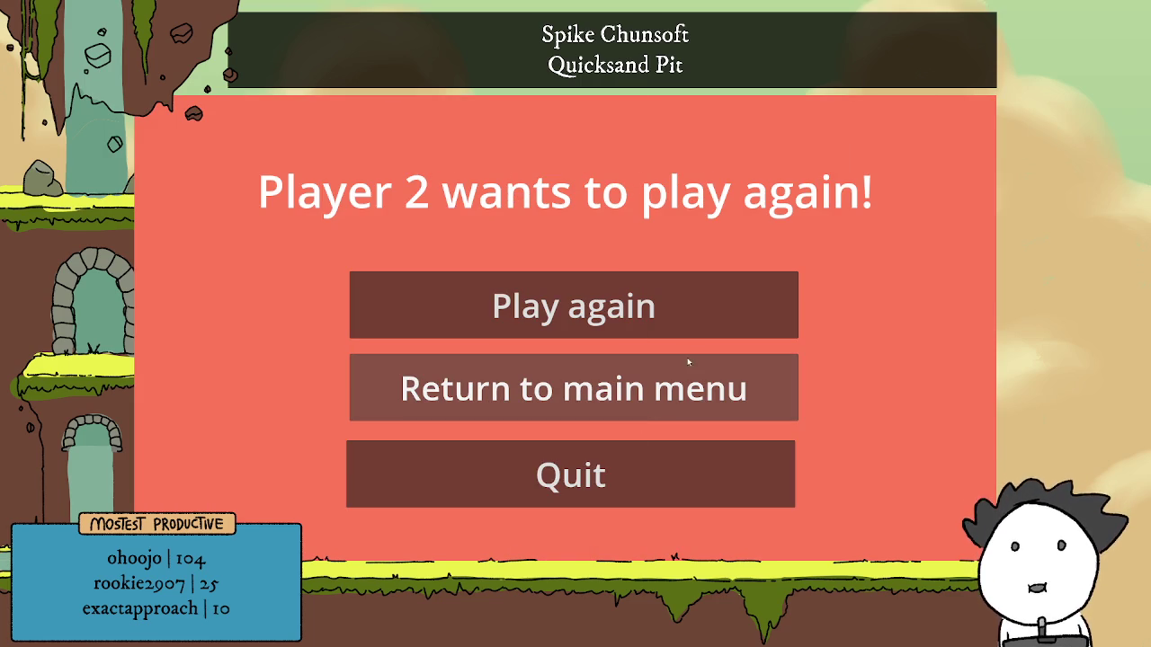
# Agree to a rematch, select the Copy! deck, and start the match.
pyautogui.click(692, 290)
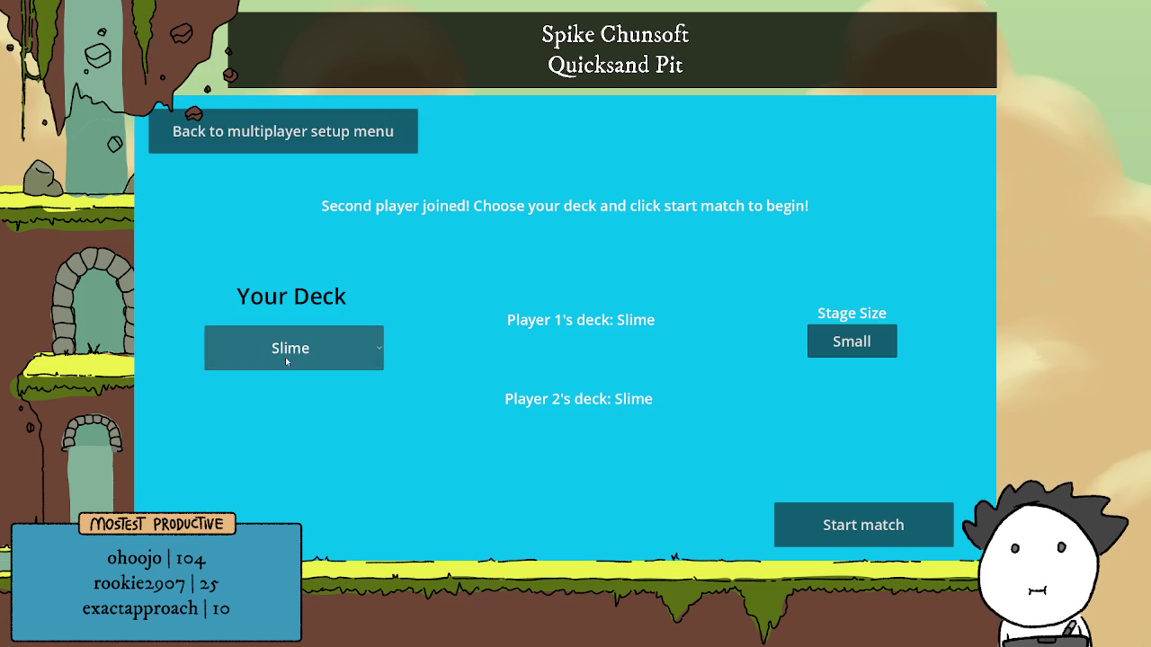
pyautogui.click(285, 357)
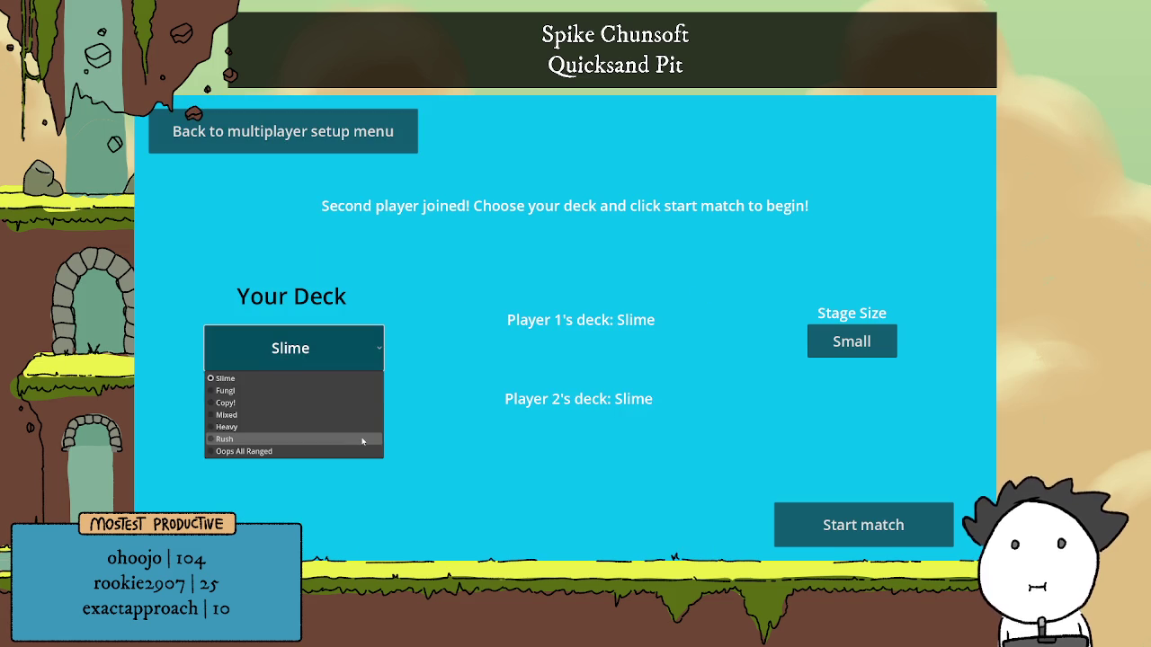
pyautogui.click(296, 403)
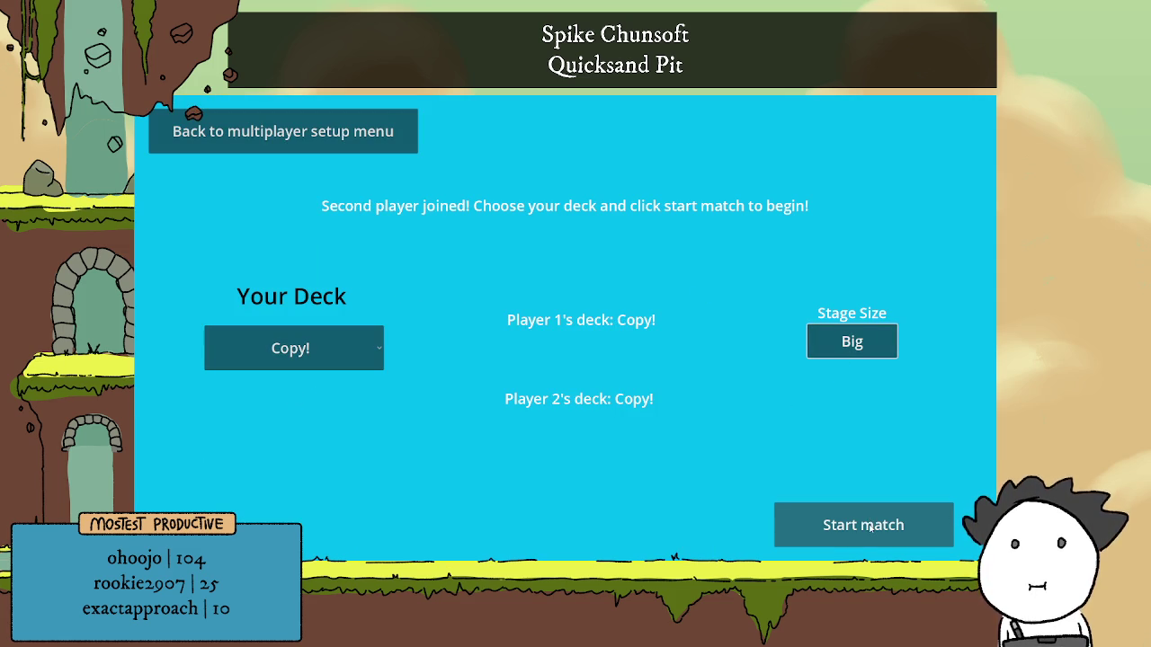
pyautogui.click(868, 527)
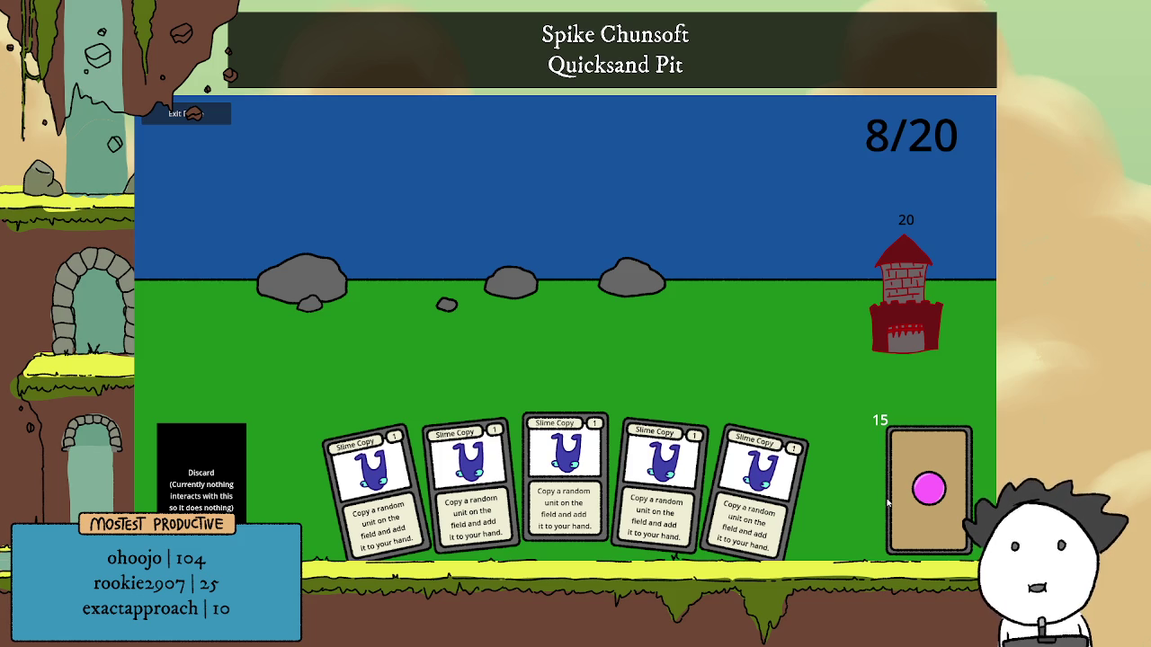
# Draw a card and play all the Slime Copy cards to copy Big Mush into the hand.
pyautogui.click(932, 484)
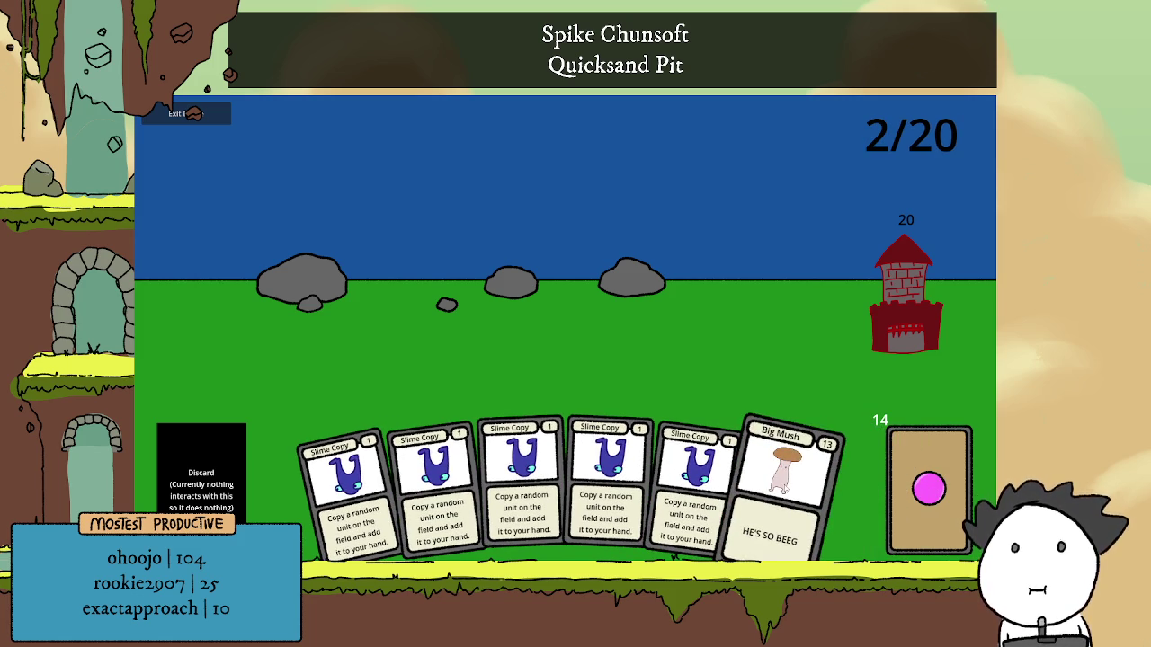
pyautogui.click(662, 471)
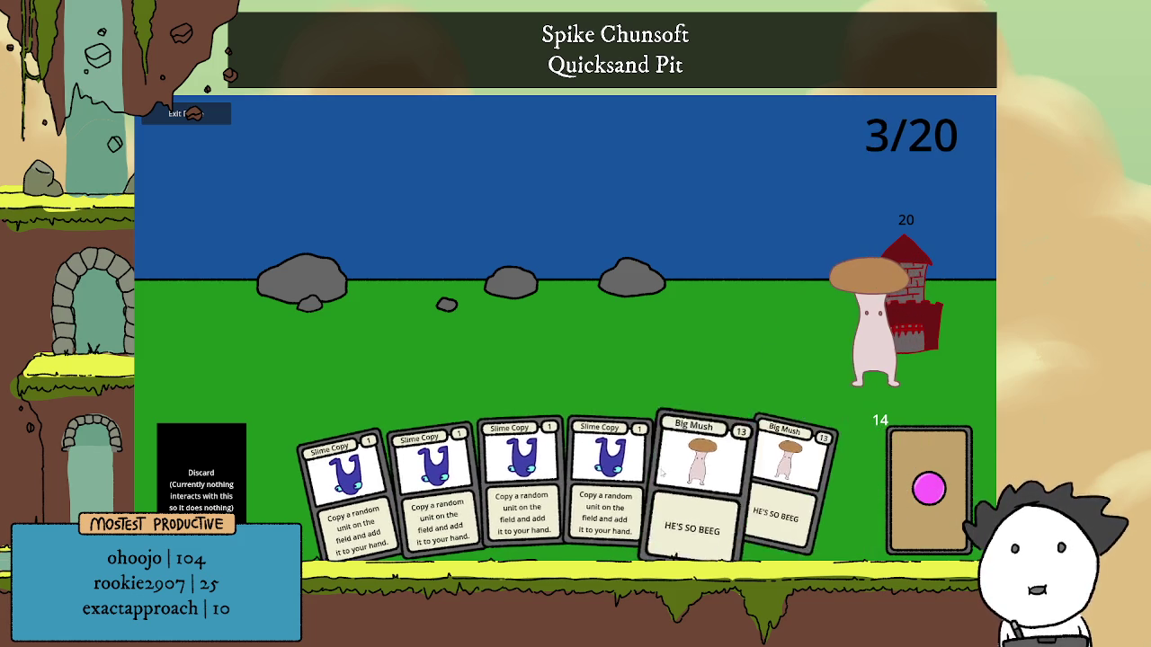
pyautogui.click(608, 477)
pyautogui.click(519, 477)
pyautogui.click(432, 481)
pyautogui.click(344, 486)
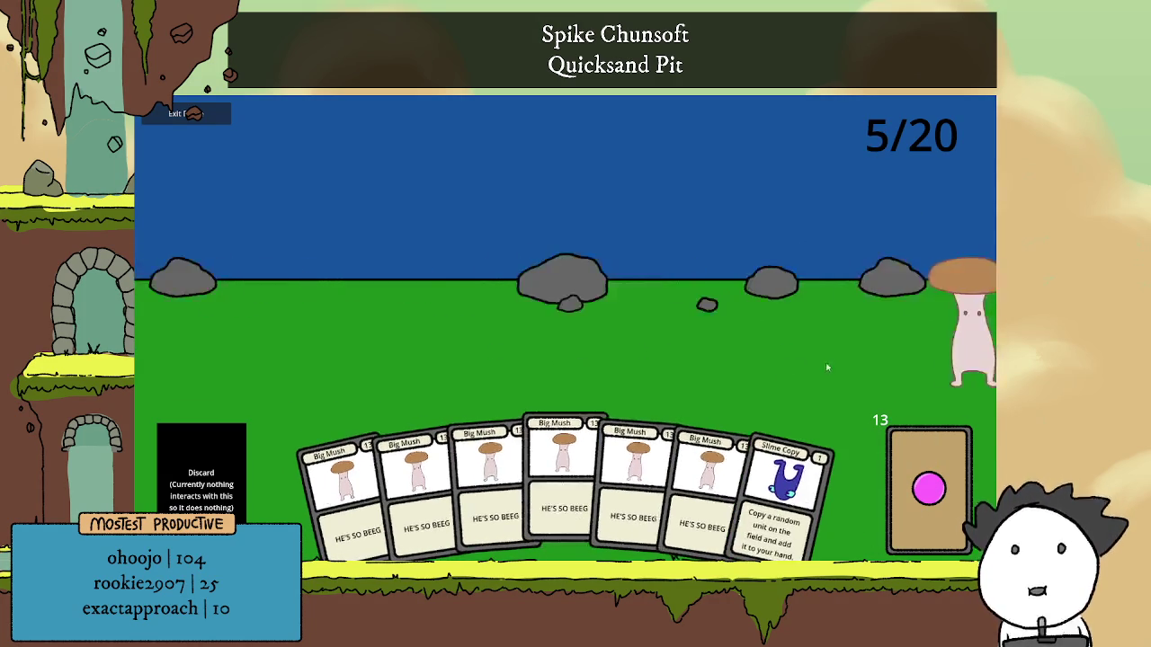
pyautogui.moveTo(782, 486); pyautogui.dragTo(681, 389)
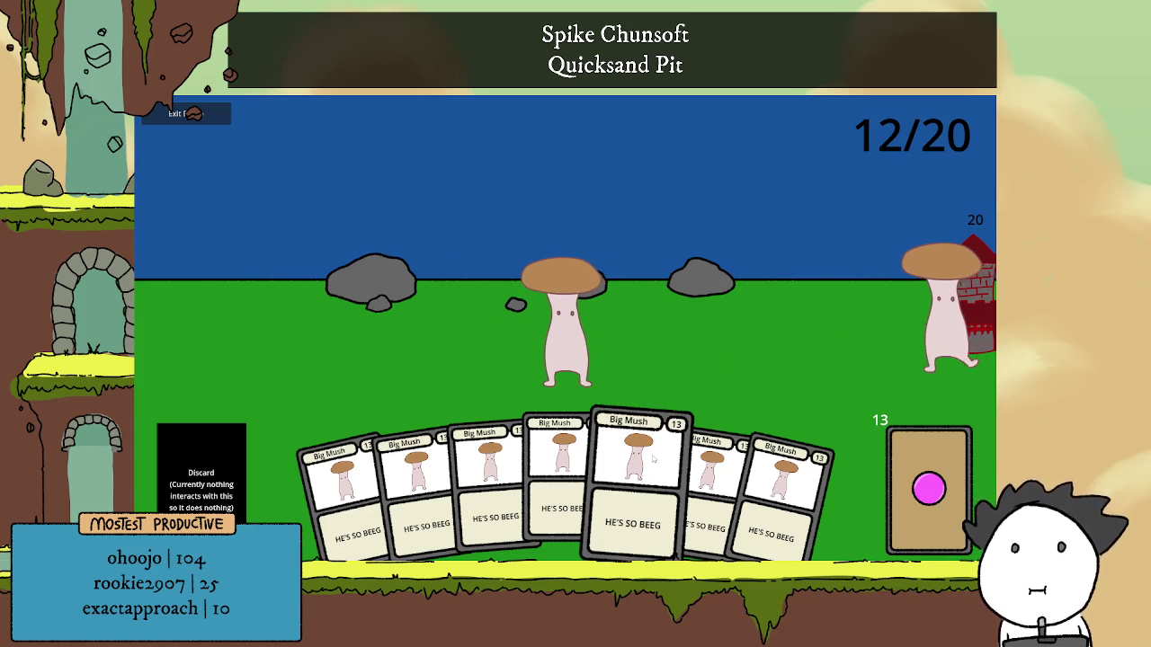
# Deploy Big Mush units onto the field, drawing once and copying another Big Mush.
pyautogui.moveTo(647, 454); pyautogui.dragTo(810, 377)
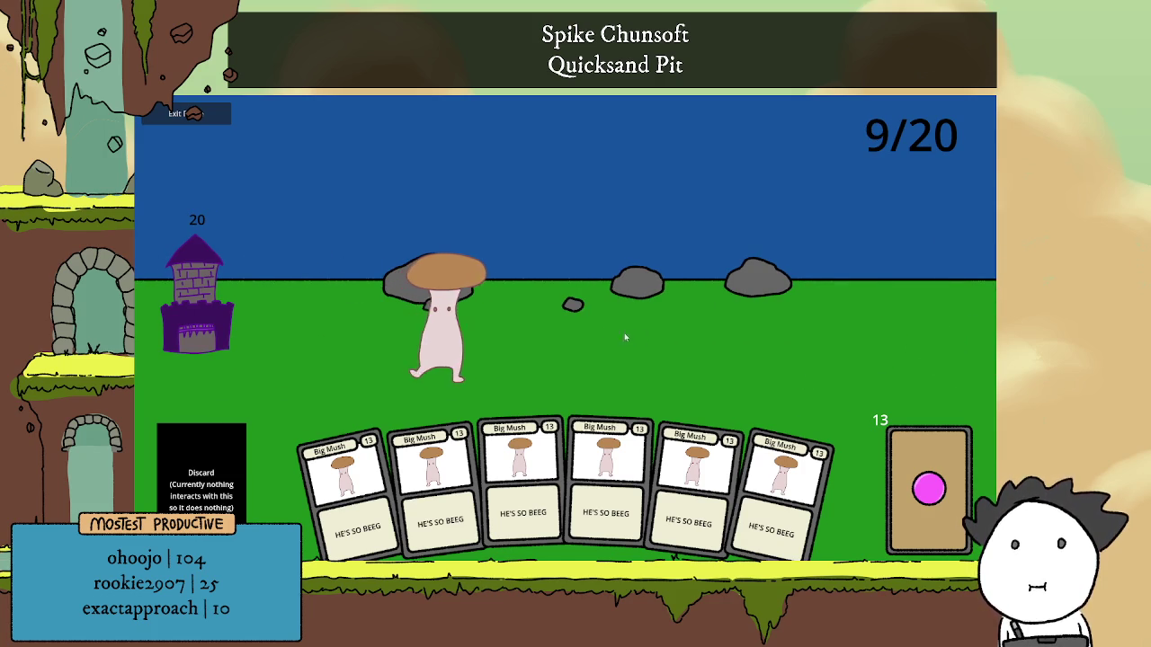
pyautogui.click(944, 436)
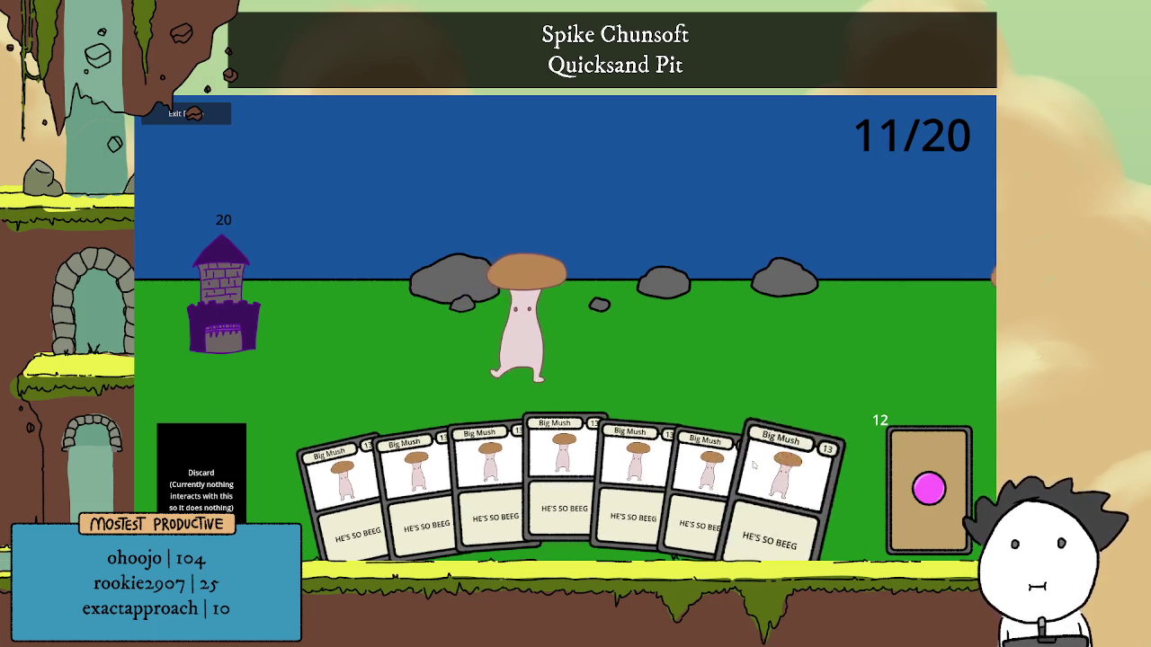
pyautogui.click(771, 456)
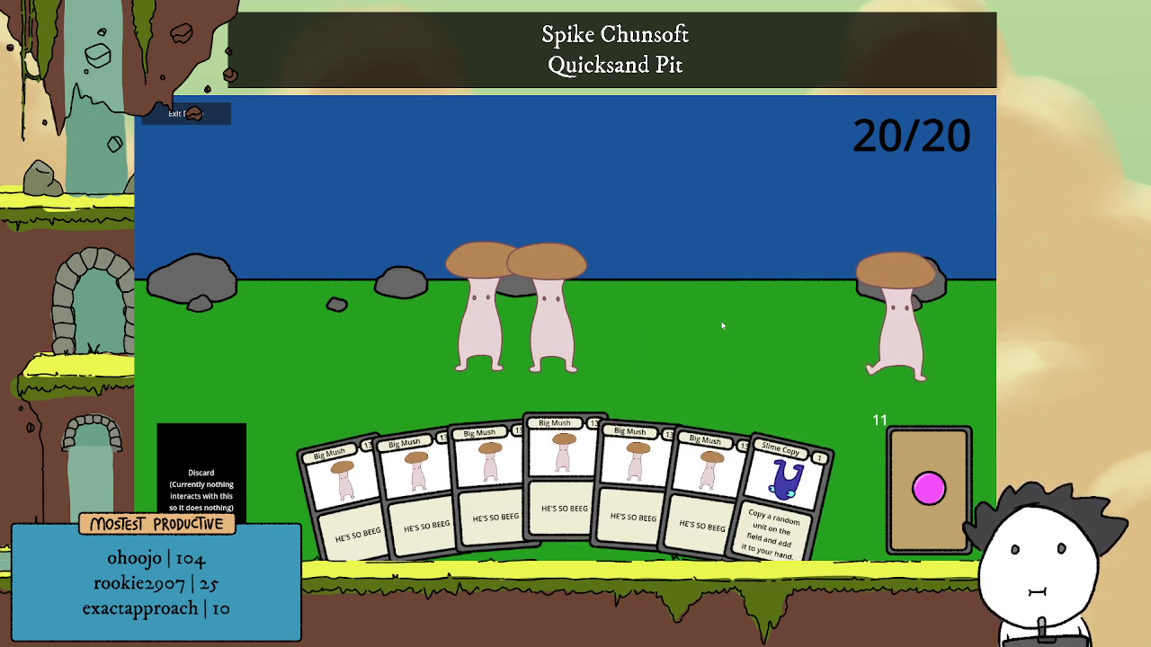
pyautogui.click(705, 472)
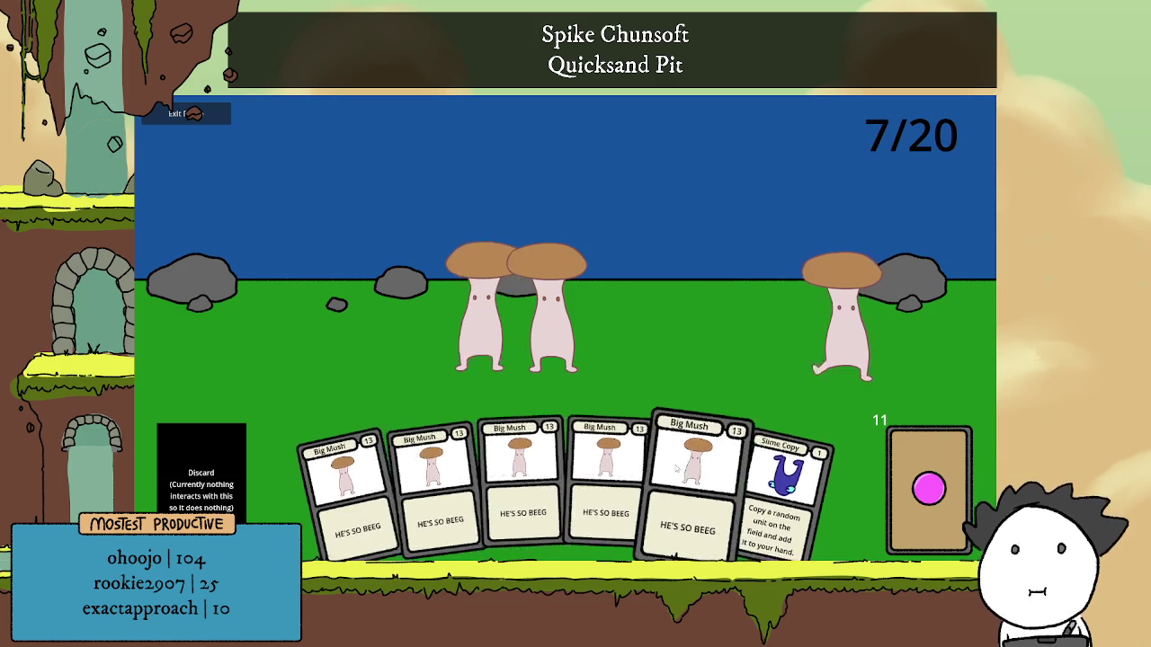
pyautogui.click(778, 474)
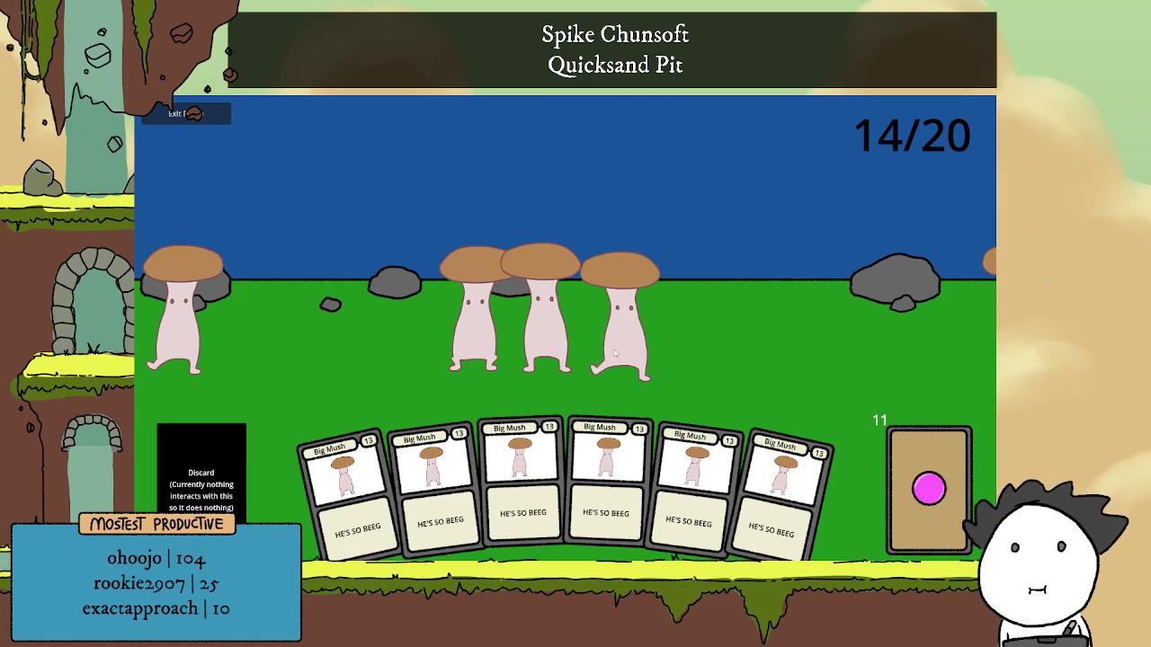
# Alternate deploying Big Mush units and playing Slime Copy to refill the hand with Big Mush.
pyautogui.click(644, 396)
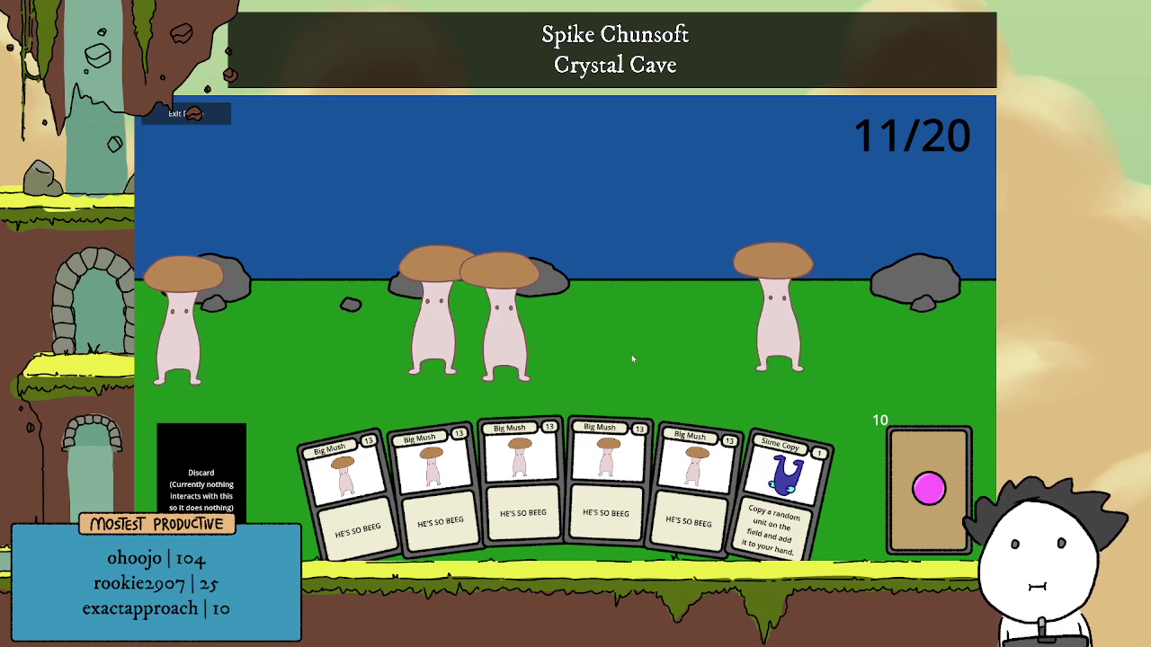
pyautogui.click(780, 485)
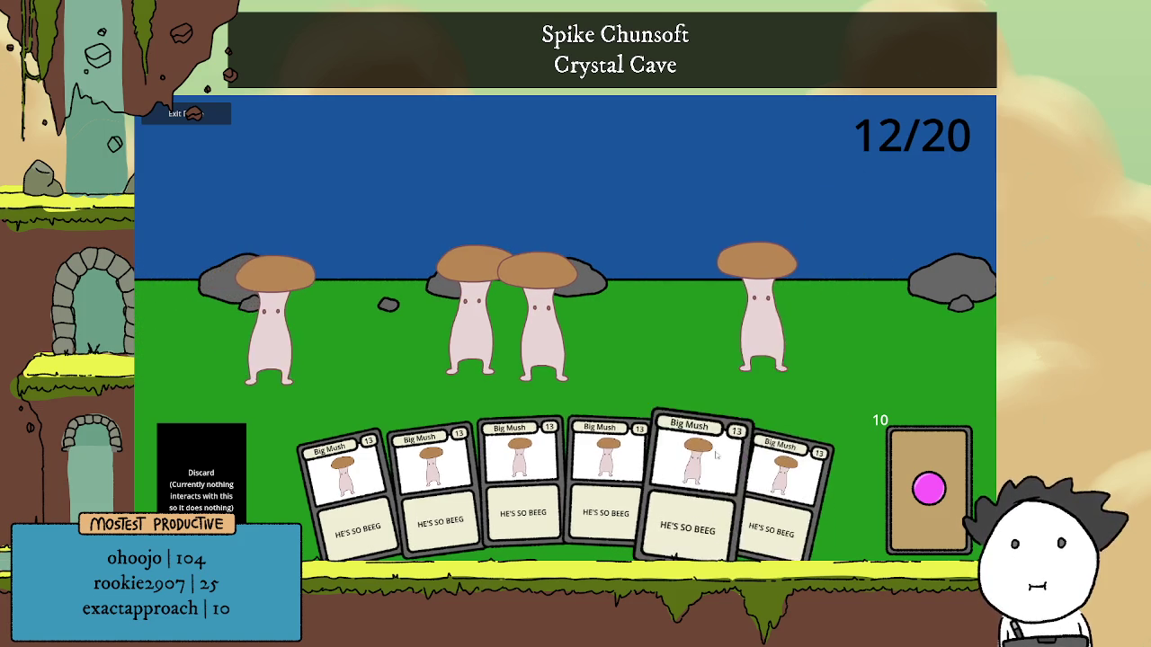
pyautogui.click(697, 463)
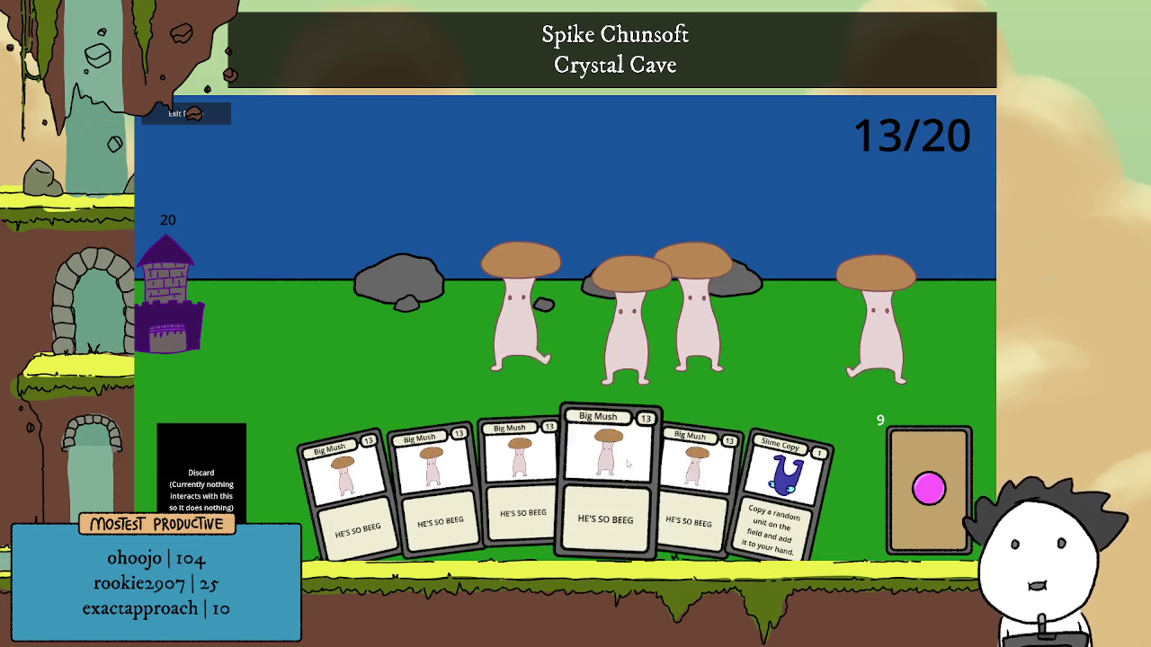
pyautogui.click(609, 468)
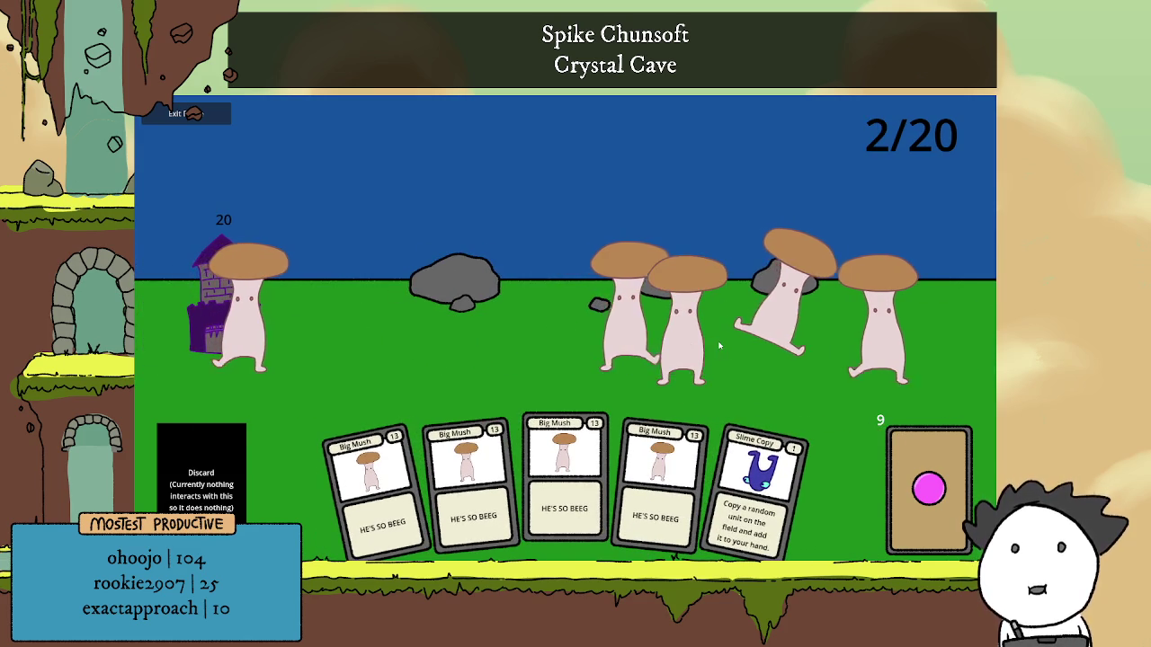
pyautogui.click(758, 457)
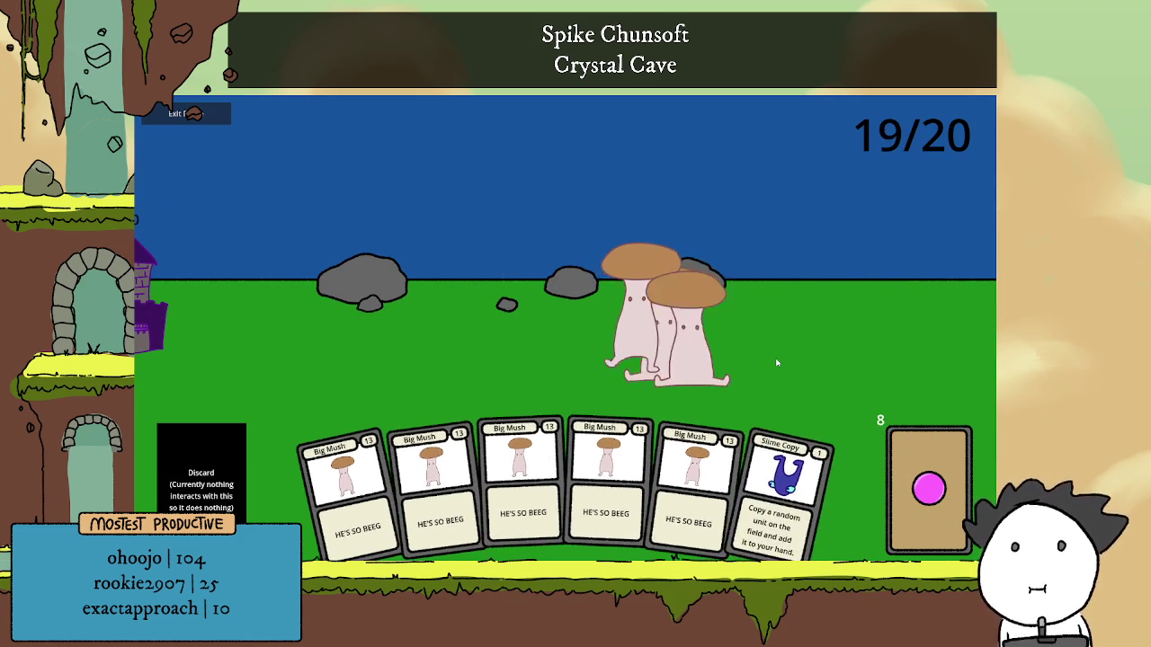
pyautogui.moveTo(782, 481); pyautogui.dragTo(848, 372)
pyautogui.click(780, 481)
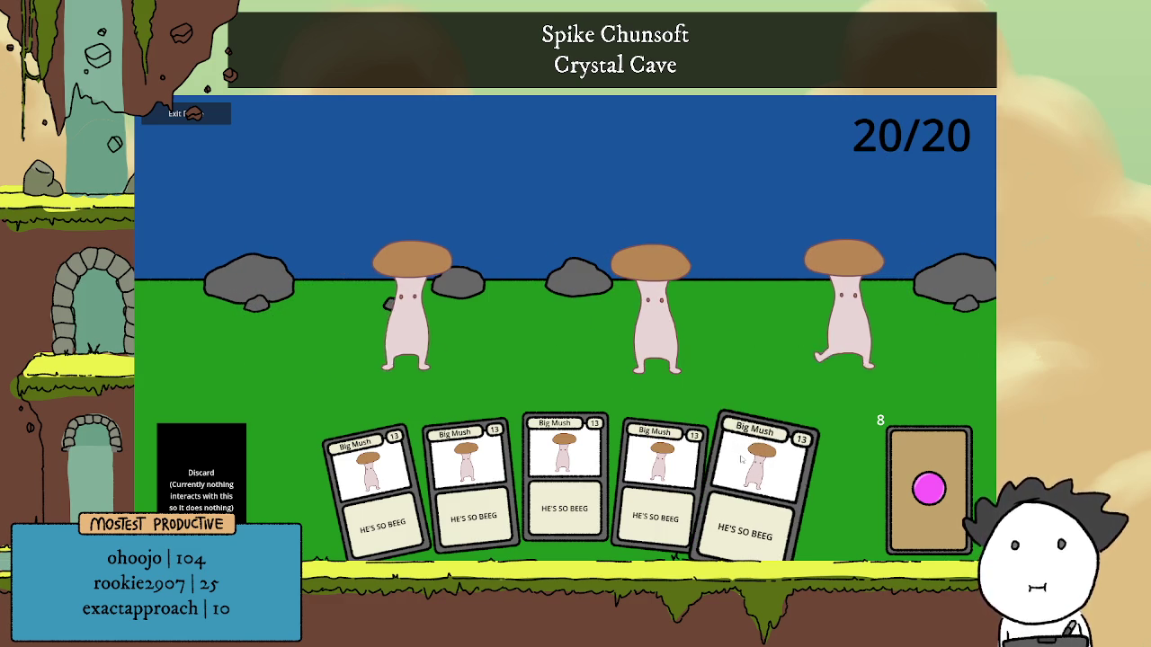
# Deploy three more Big Mush cards, using Slime Copy twice to copy Big Mush.
pyautogui.moveTo(740, 459); pyautogui.dragTo(694, 352)
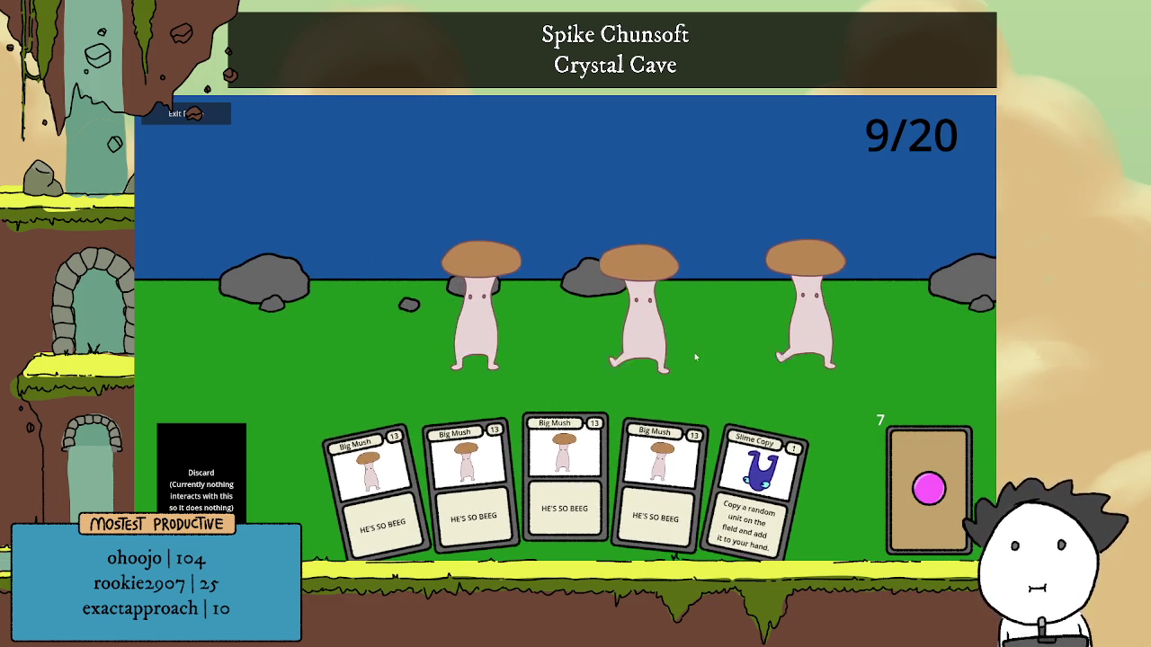
pyautogui.moveTo(760, 481); pyautogui.dragTo(713, 383)
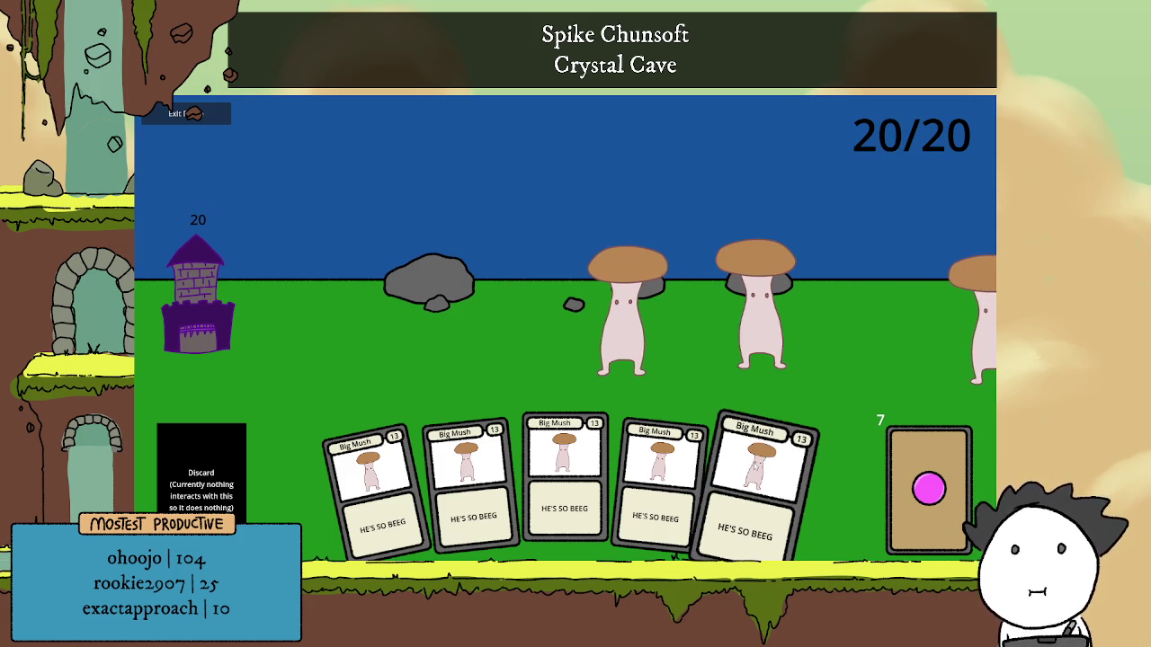
pyautogui.moveTo(764, 486); pyautogui.dragTo(663, 352)
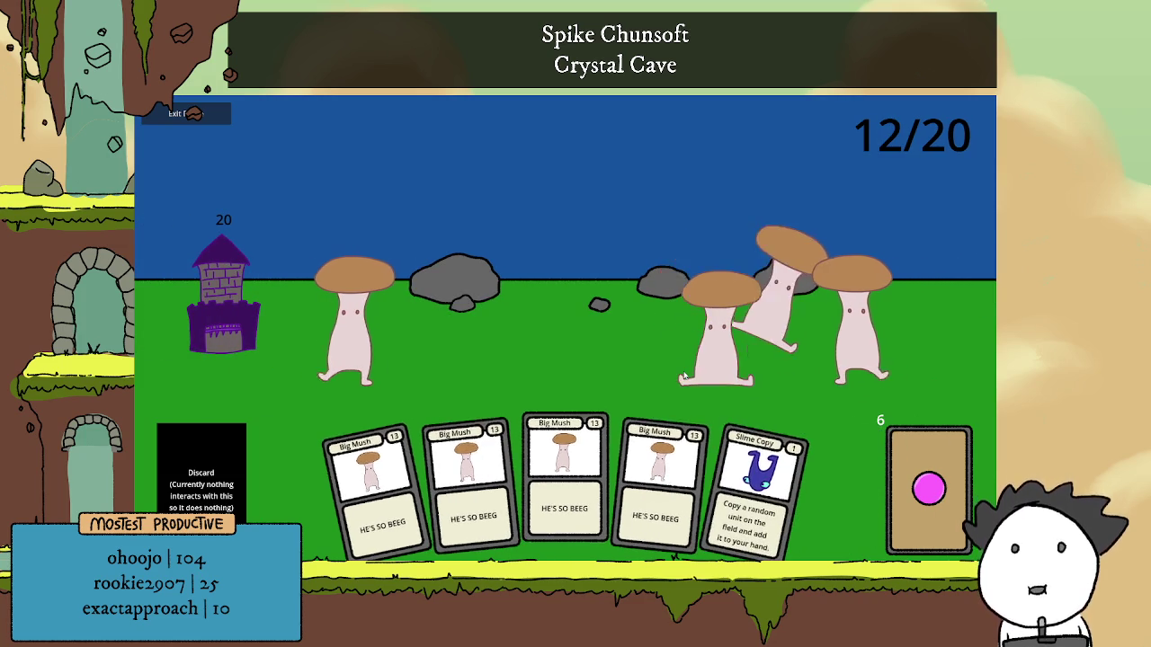
pyautogui.moveTo(764, 485); pyautogui.dragTo(814, 341)
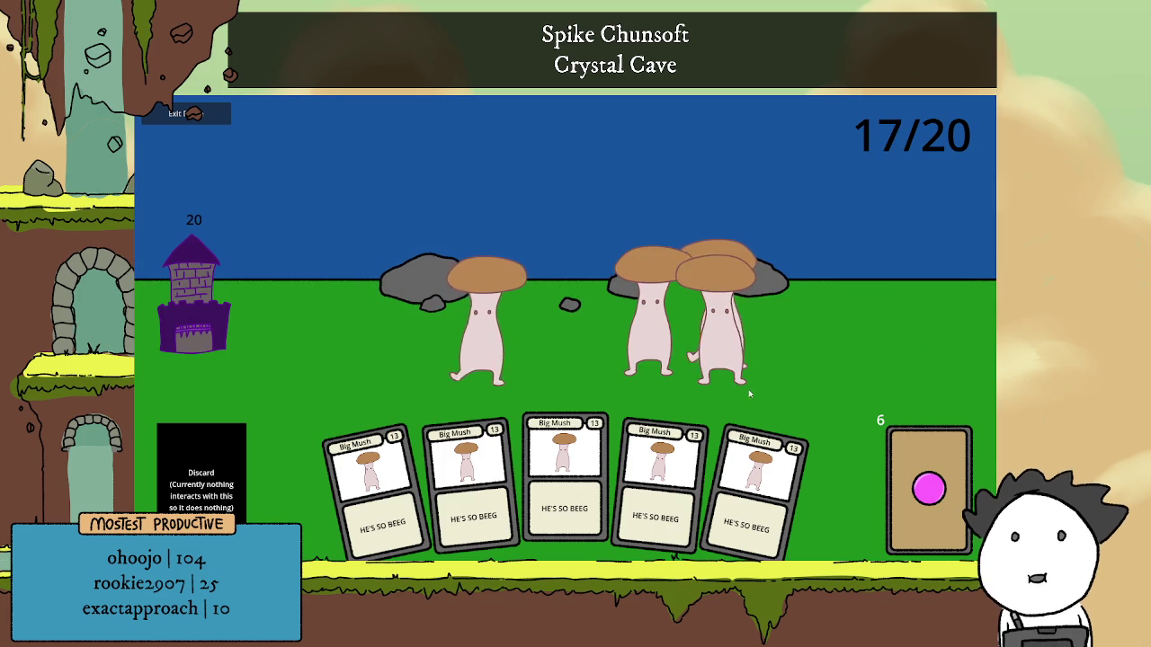
pyautogui.moveTo(676, 460); pyautogui.dragTo(751, 357)
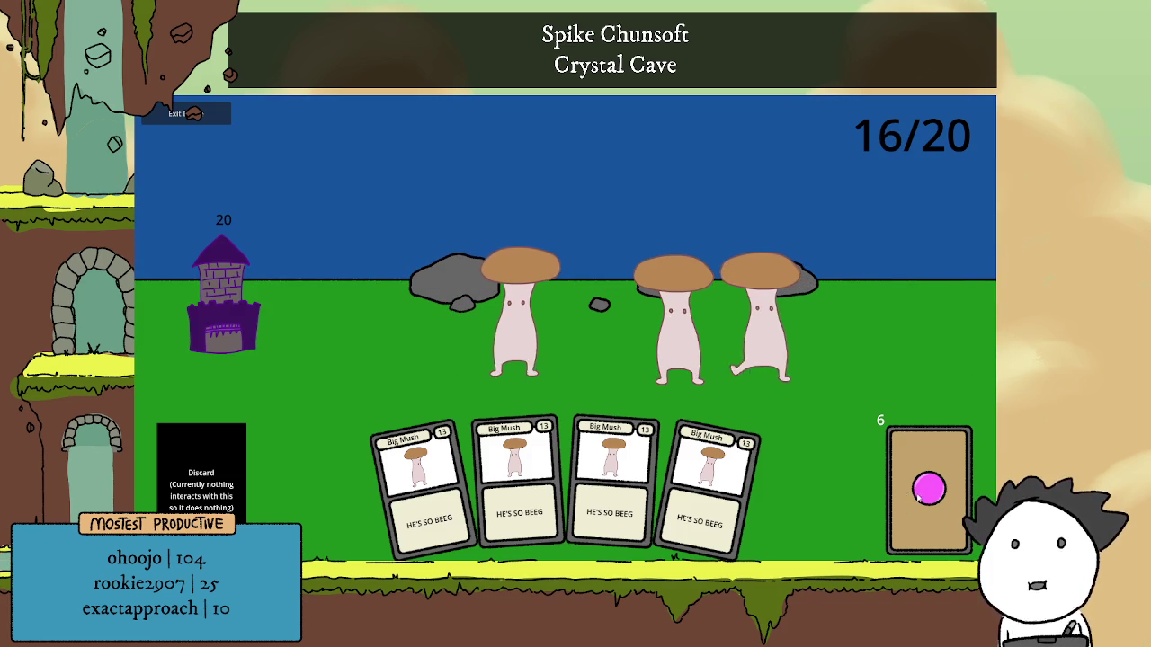
# Draw a card, play two more Big Mush cards, then stop the game with F8.
pyautogui.click(901, 517)
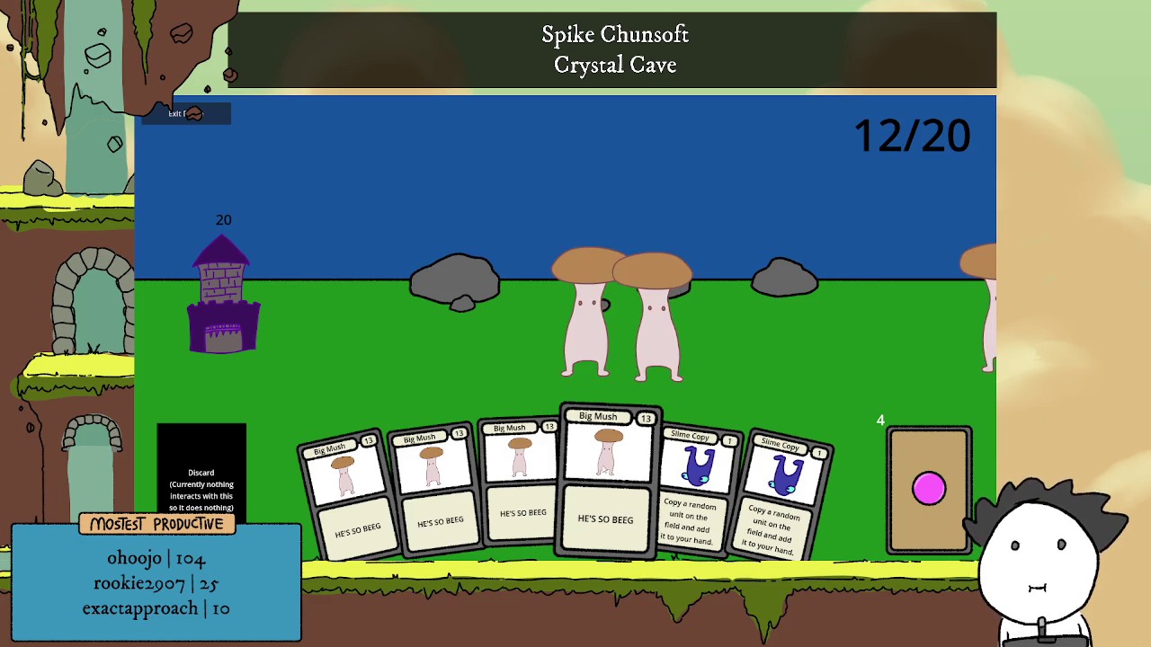
pyautogui.click(608, 481)
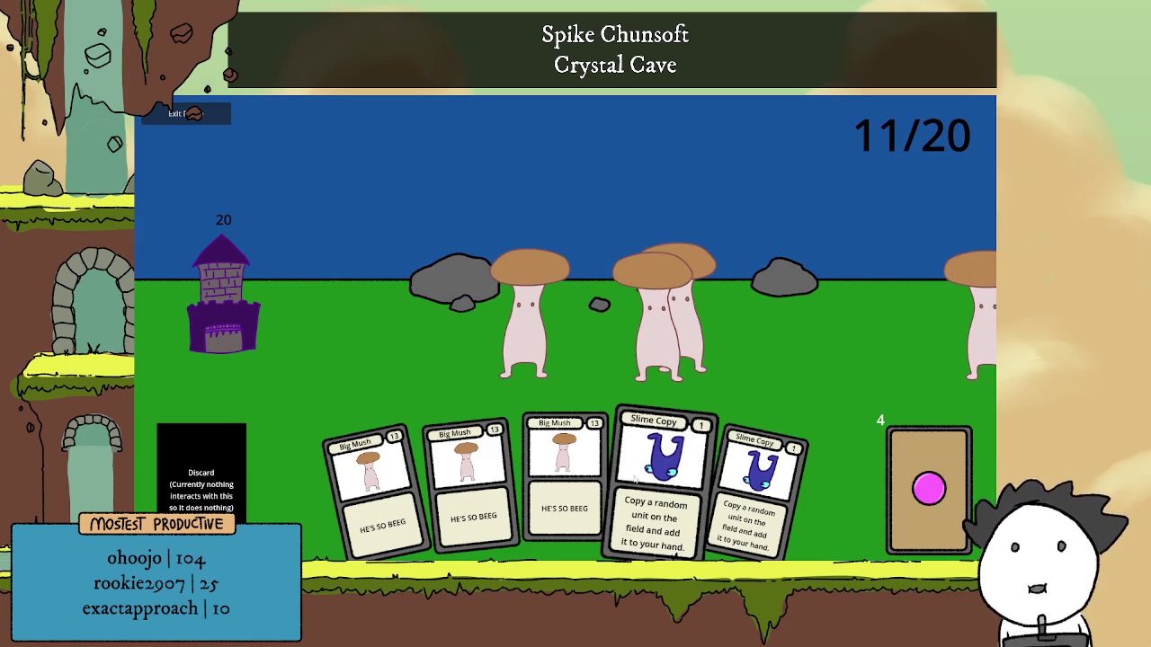
pyautogui.click(580, 488)
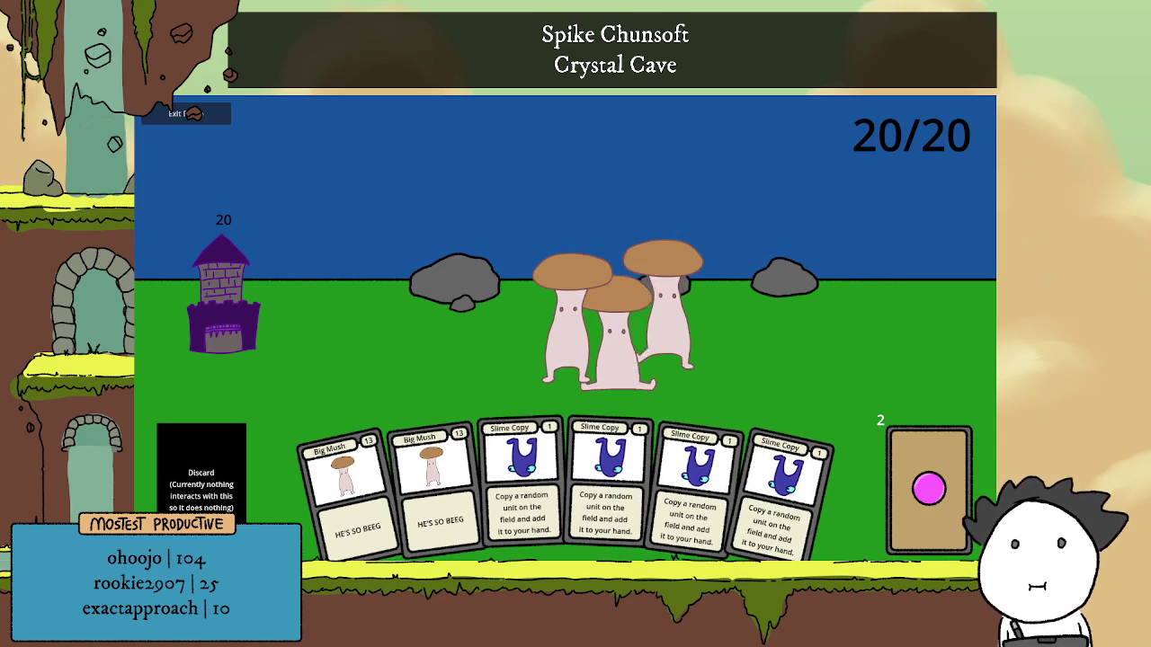
pyautogui.press('F8')
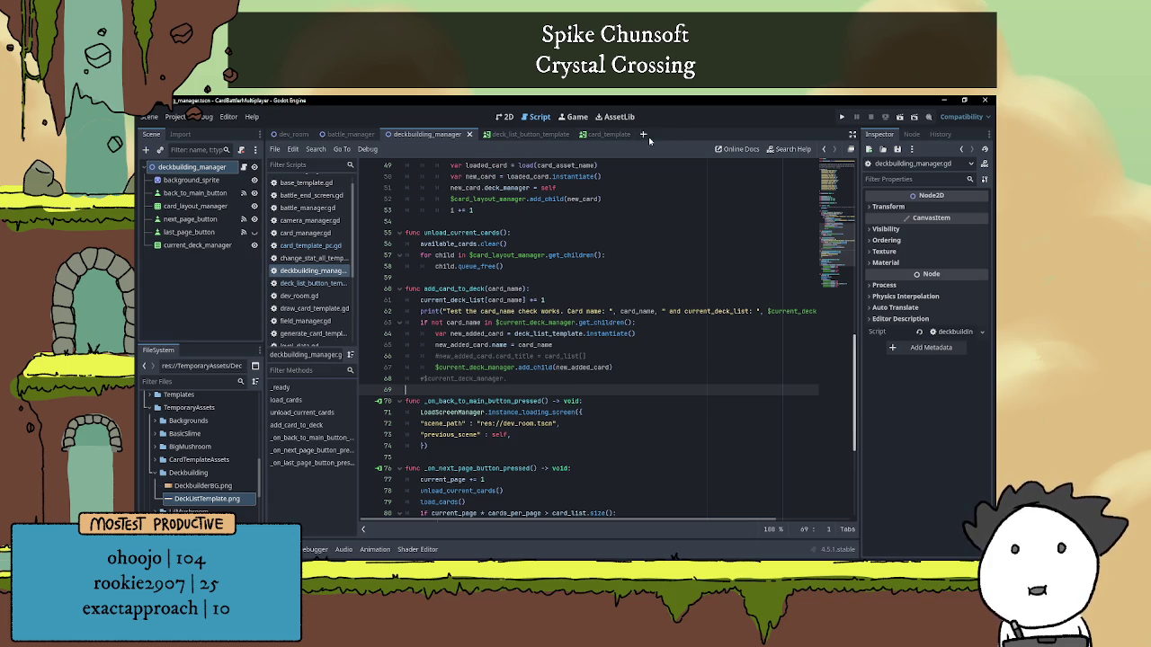
# Scroll the deckbuilding_manager script up slightly and minimize the Godot editor.
pyautogui.scroll(1, 656, 288)
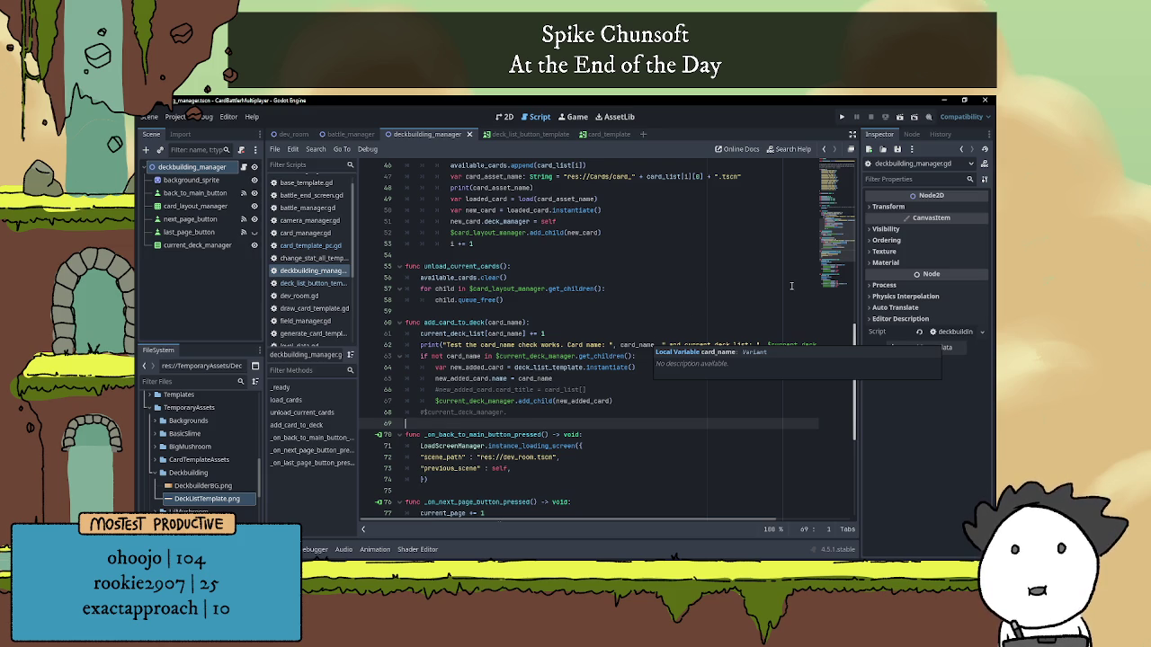
pyautogui.click(944, 99)
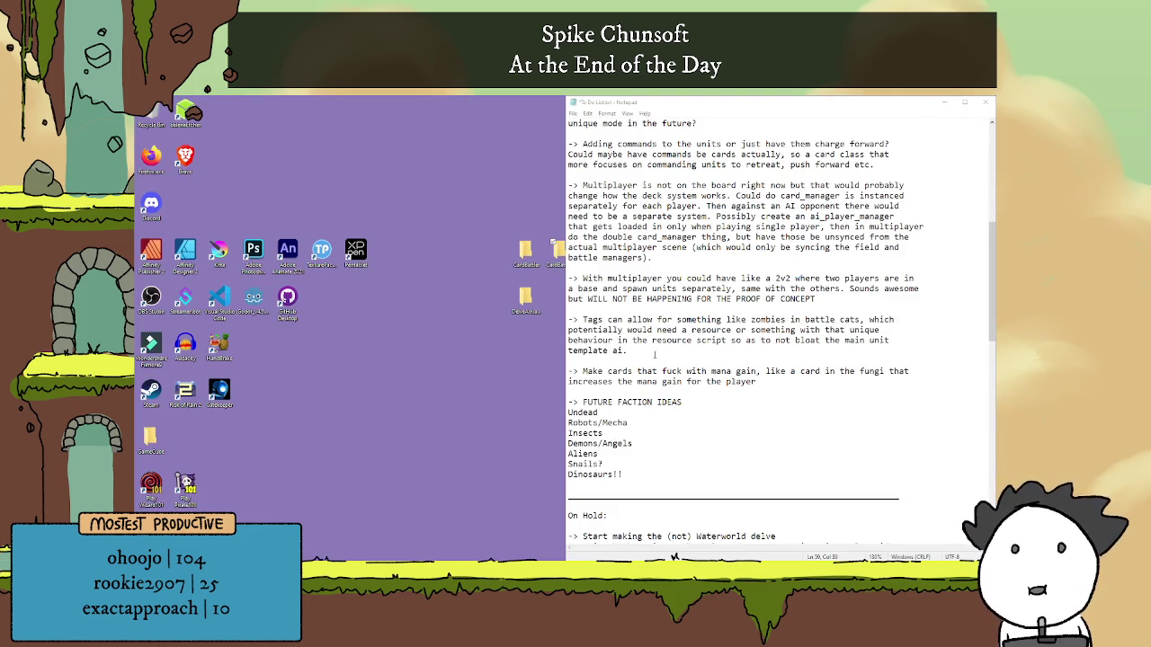
# Launch CardBattleMultiplayer.exe from the CardBattleMultiplayerTest folder and make it fullscreen.
pyautogui.doubleClick(552, 267)
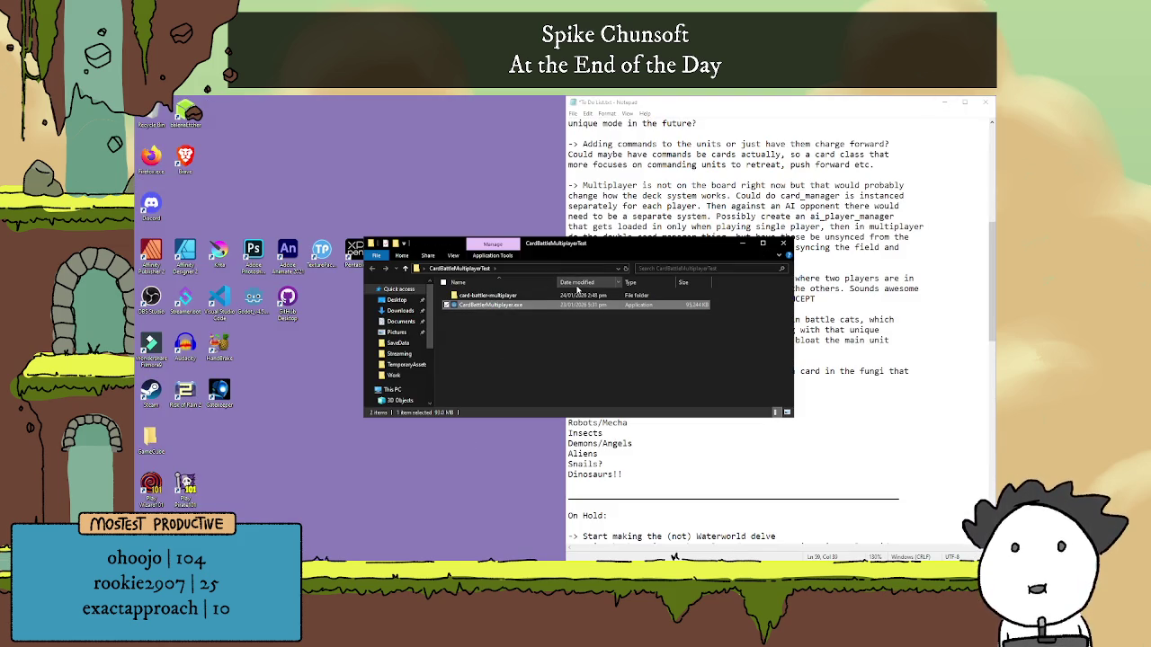
pyautogui.doubleClick(581, 305)
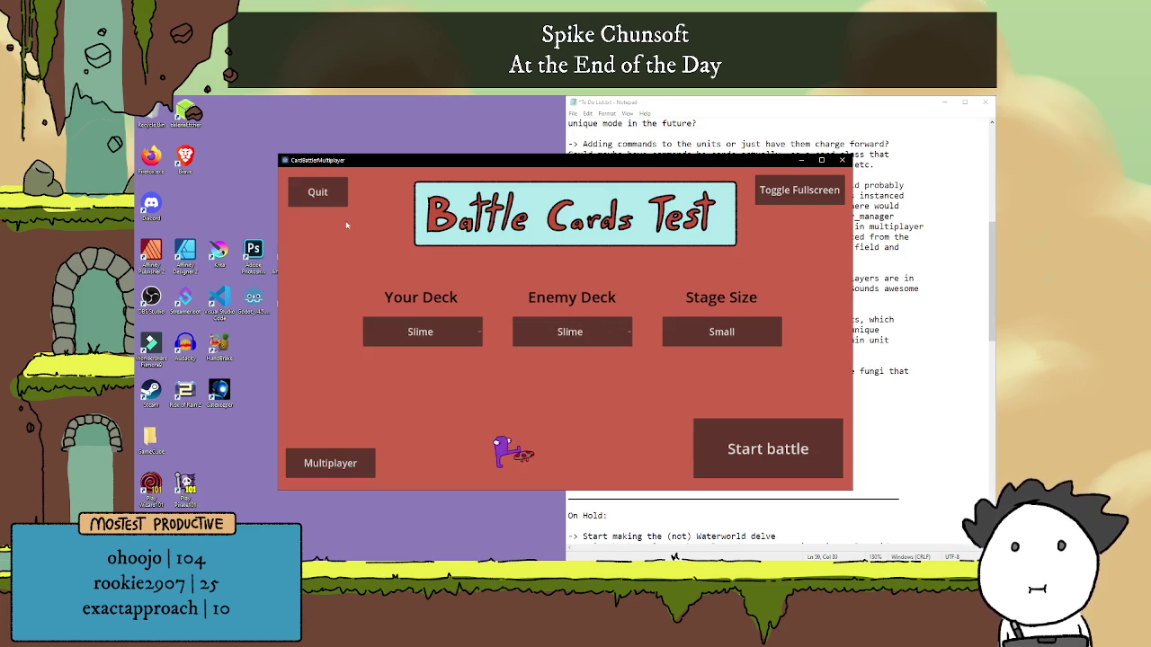
pyautogui.click(835, 200)
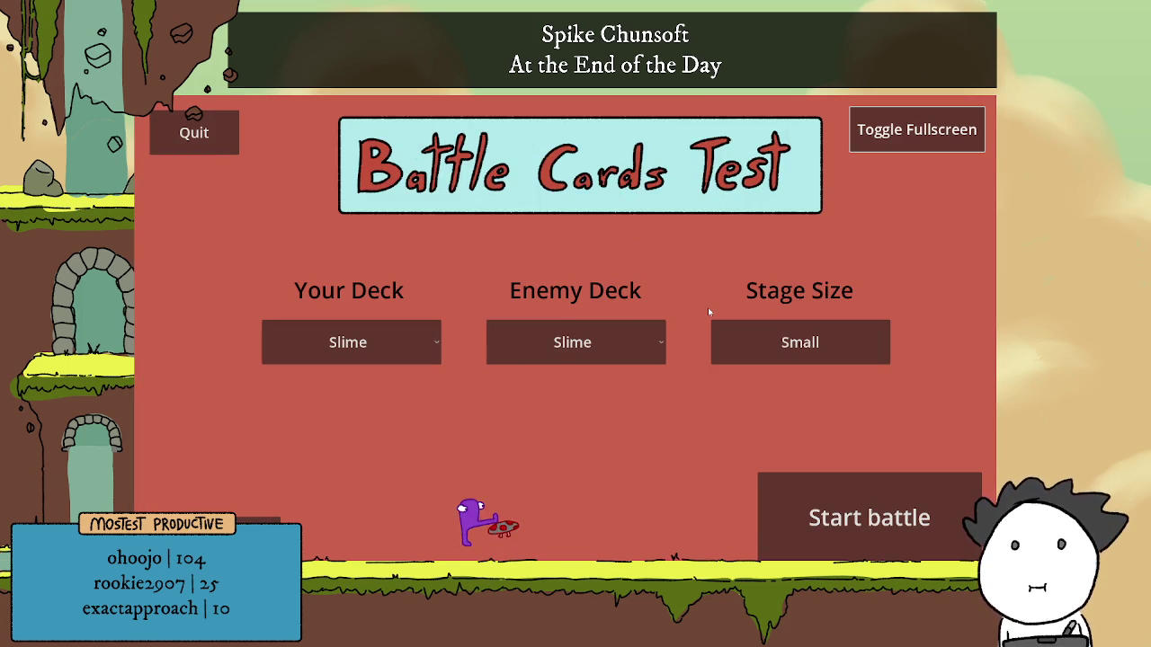
# Pick Slime as your deck, Fungi as enemy deck and Big stage size, then start.
pyautogui.click(385, 355)
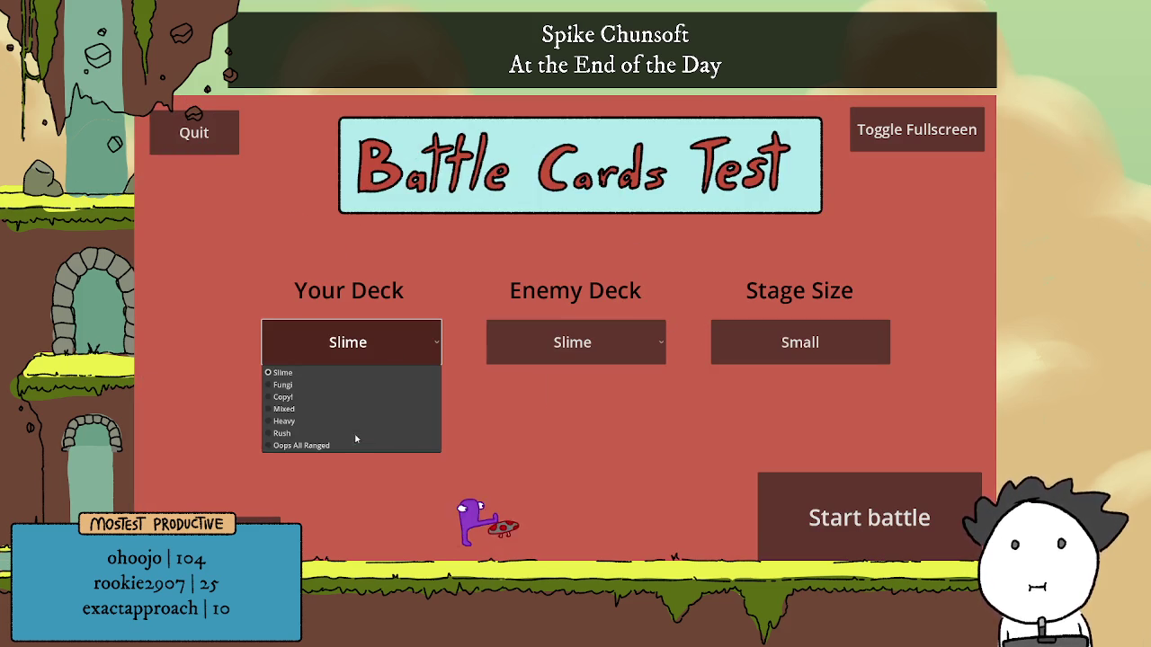
pyautogui.click(329, 396)
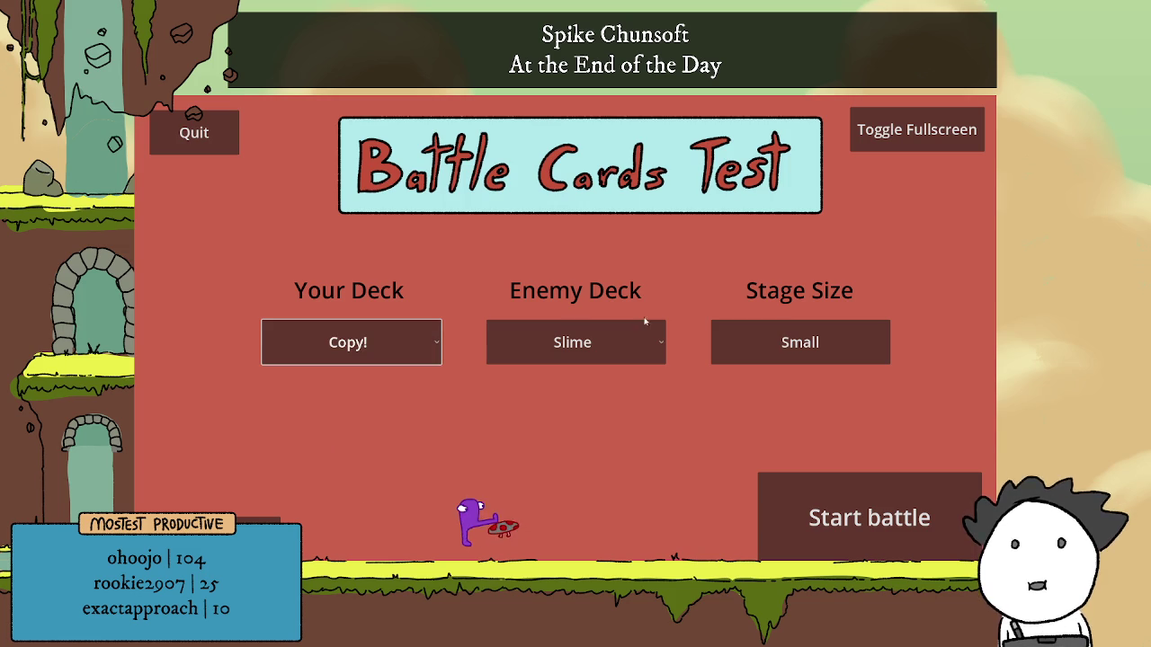
pyautogui.click(562, 346)
pyautogui.click(639, 372)
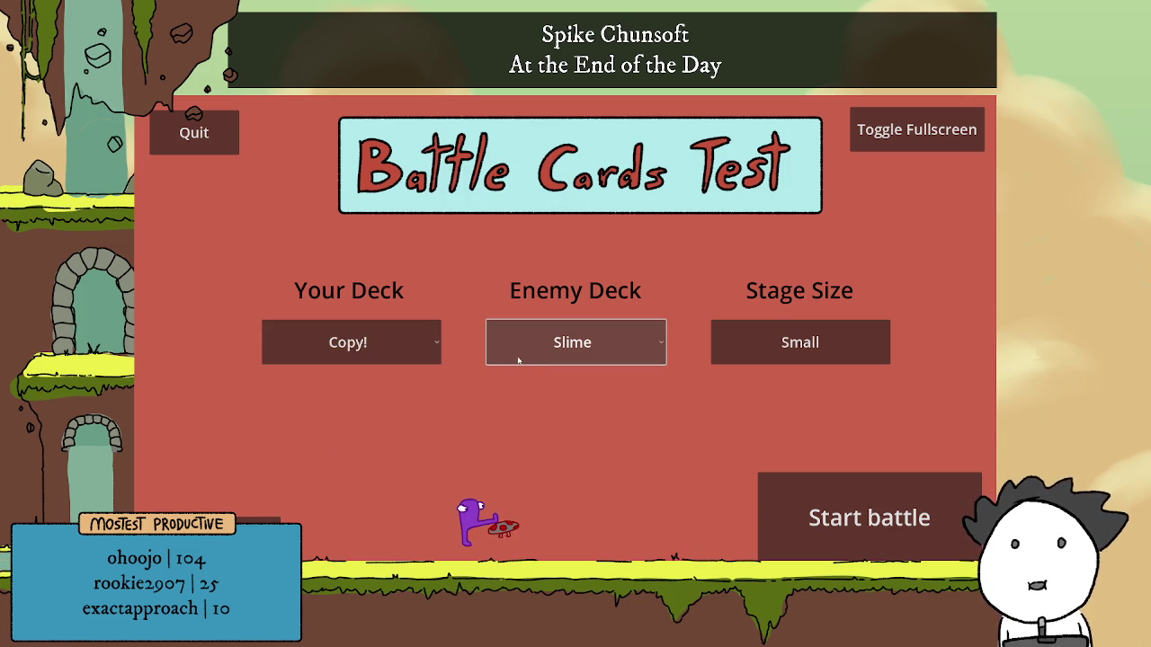
pyautogui.click(411, 350)
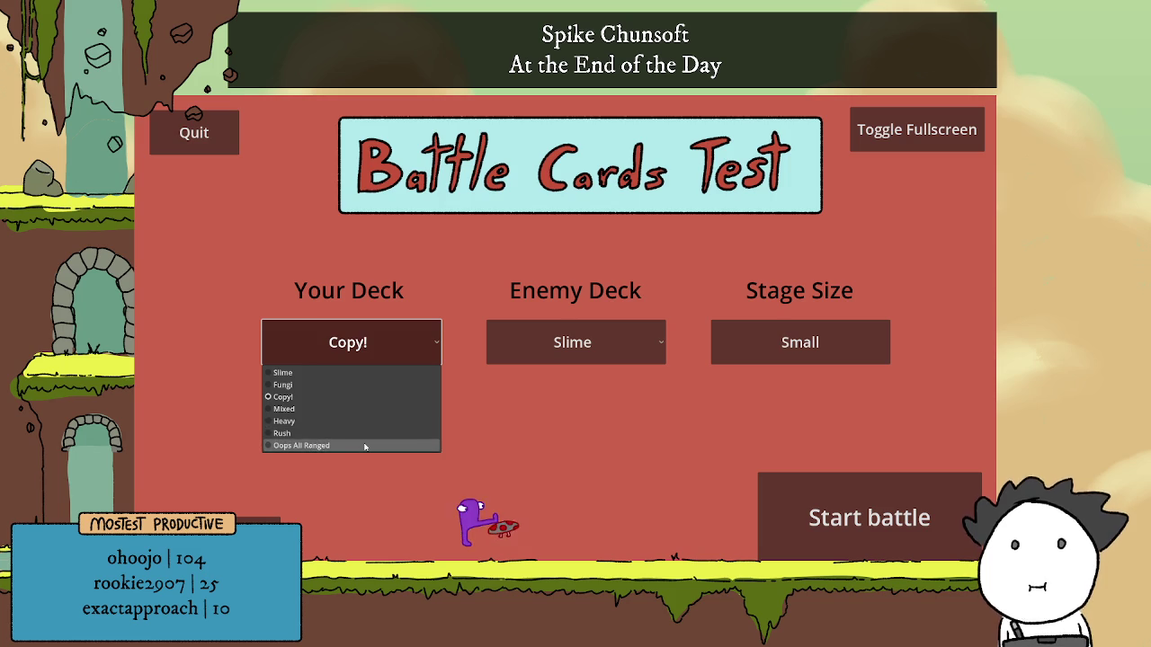
pyautogui.click(342, 376)
pyautogui.click(572, 342)
pyautogui.click(521, 385)
pyautogui.click(825, 342)
pyautogui.click(866, 482)
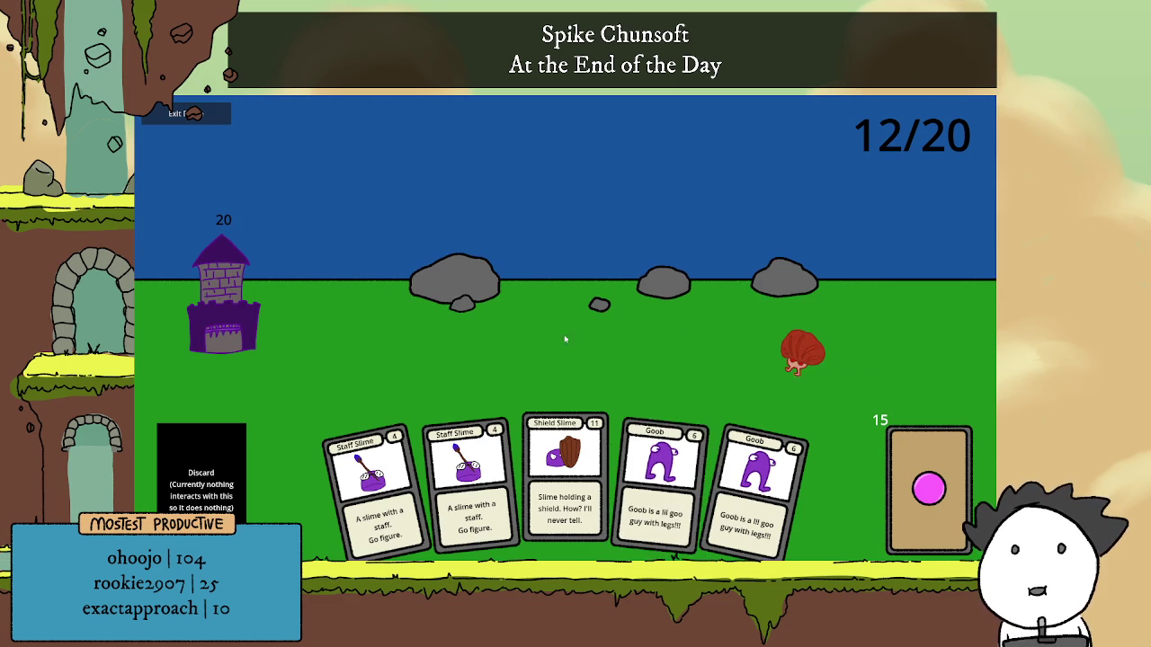
# Play two Goobs, Staff Slime, Shield Slime, Slime Draw and a basic Slime card.
pyautogui.moveTo(661, 468); pyautogui.dragTo(536, 357)
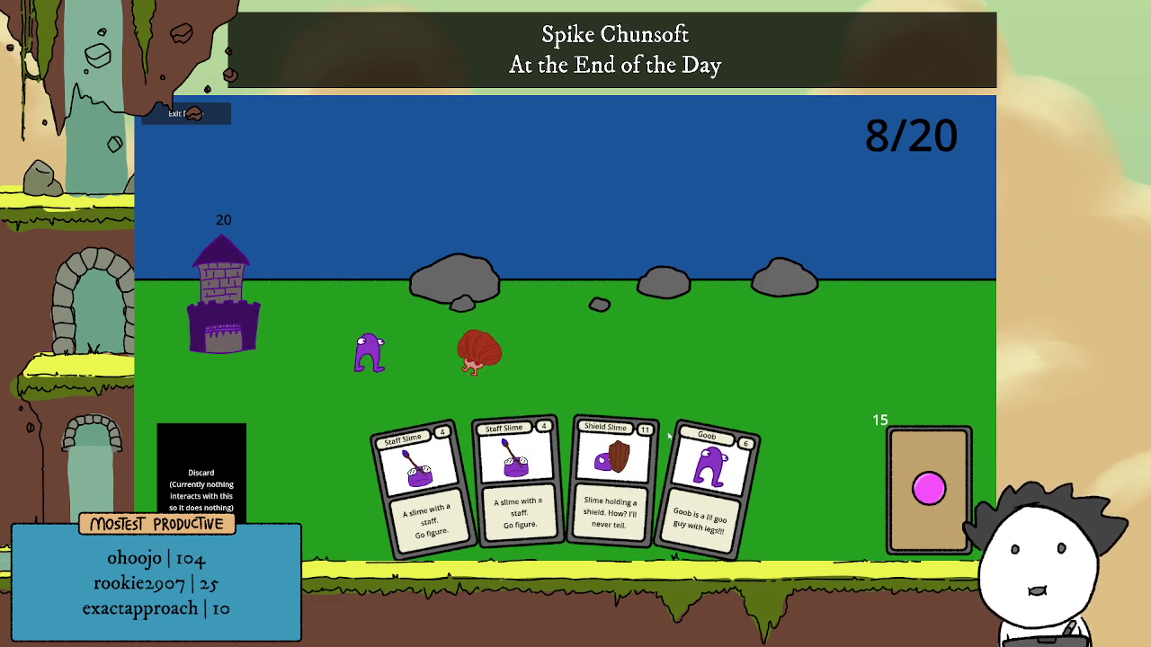
pyautogui.moveTo(517, 468); pyautogui.dragTo(588, 363)
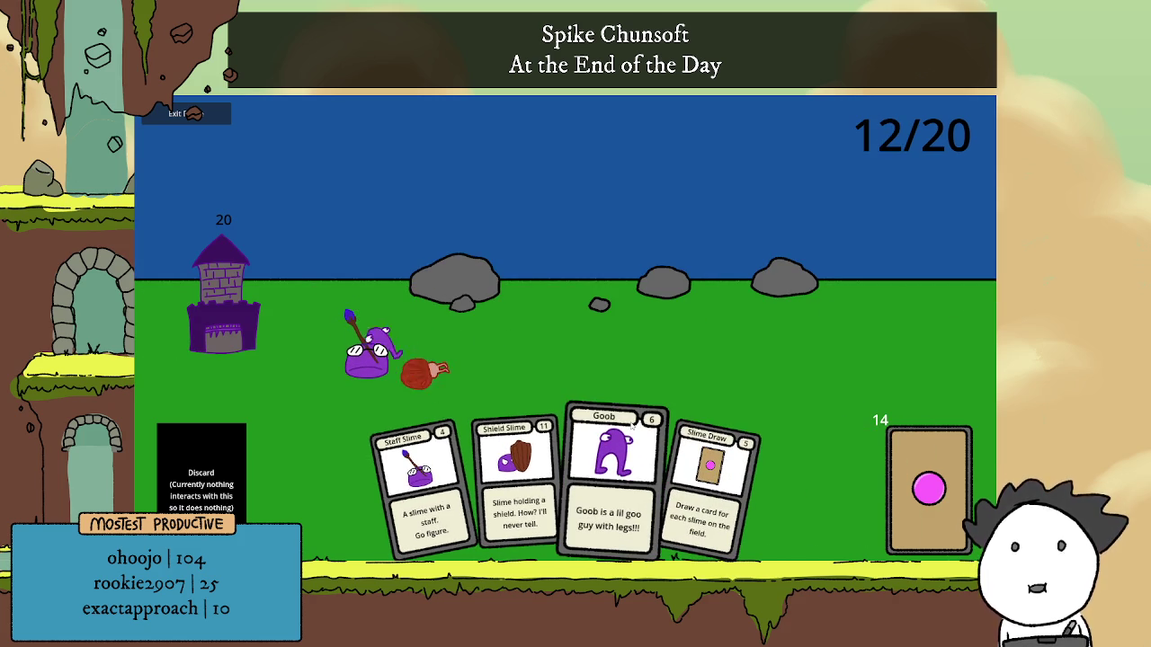
pyautogui.moveTo(632, 426); pyautogui.dragTo(444, 359)
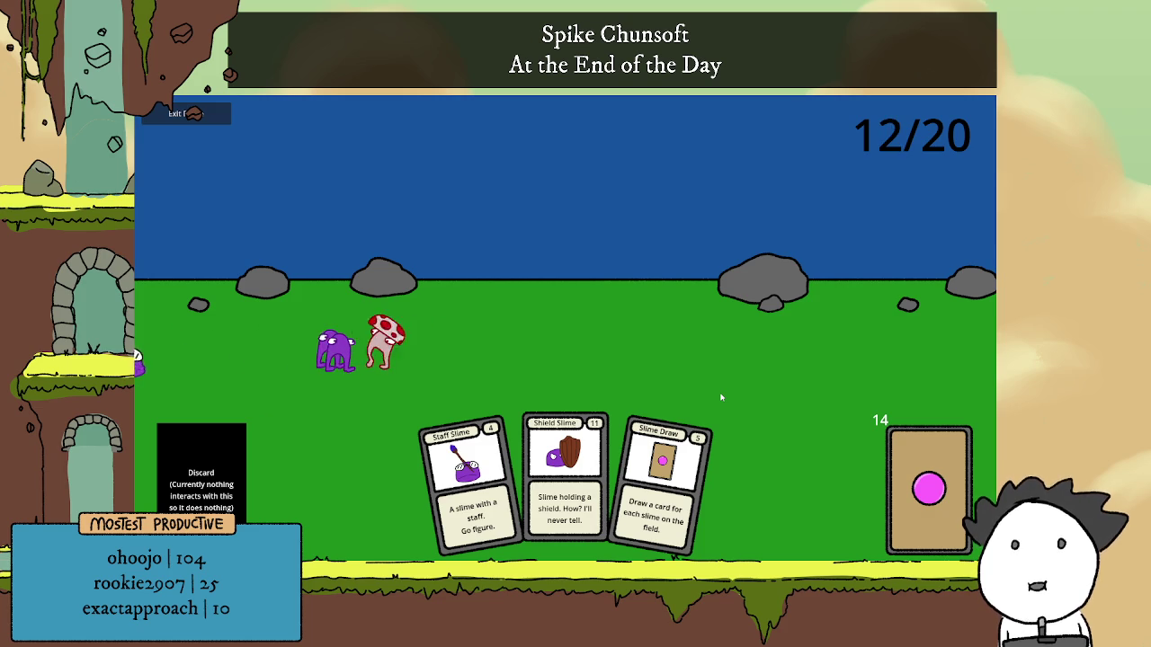
pyautogui.click(580, 446)
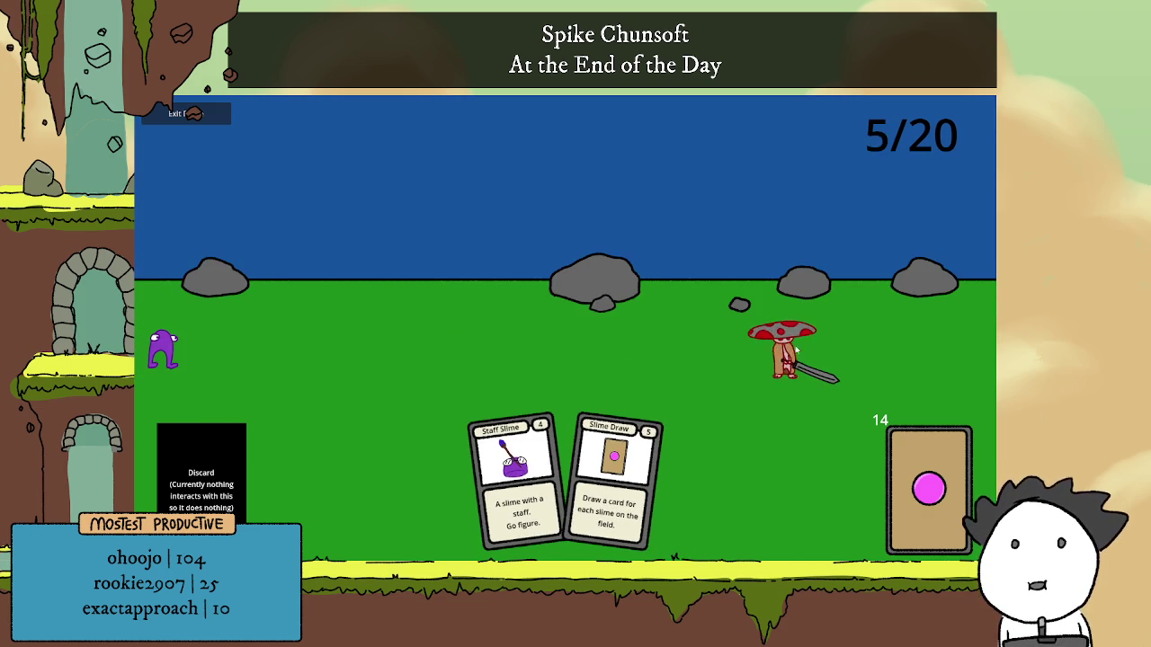
pyautogui.click(632, 469)
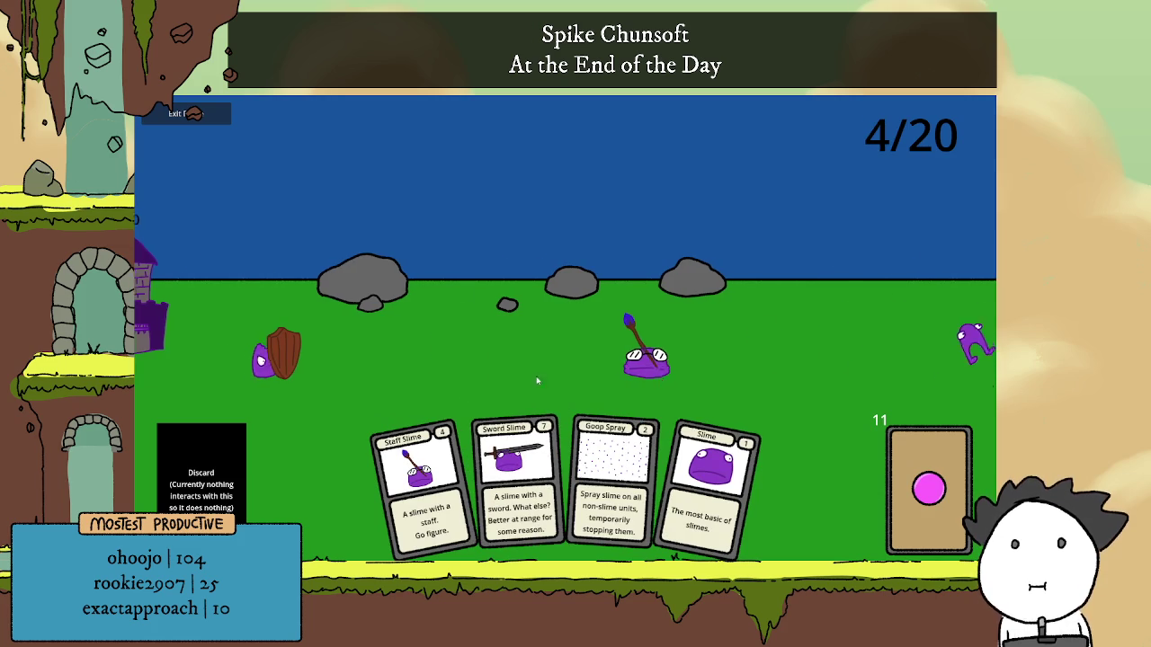
pyautogui.click(710, 485)
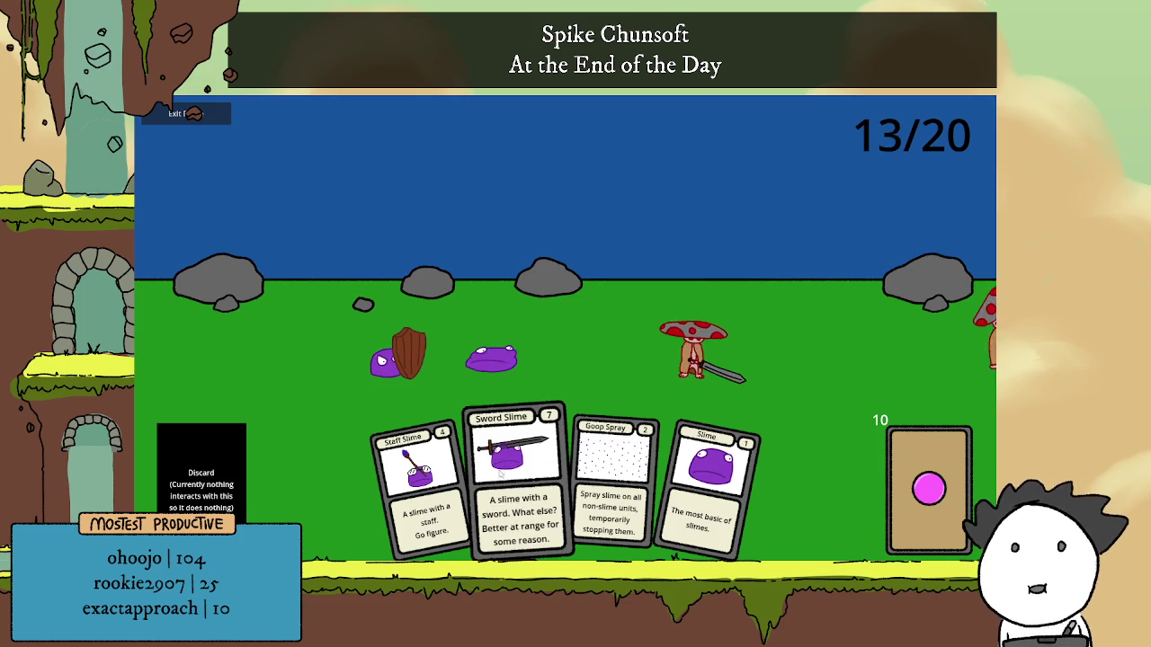
# Keep playing Sword Slime, Goop Spray, Slime and Staff Slime cards until the battle ends.
pyautogui.click(502, 477)
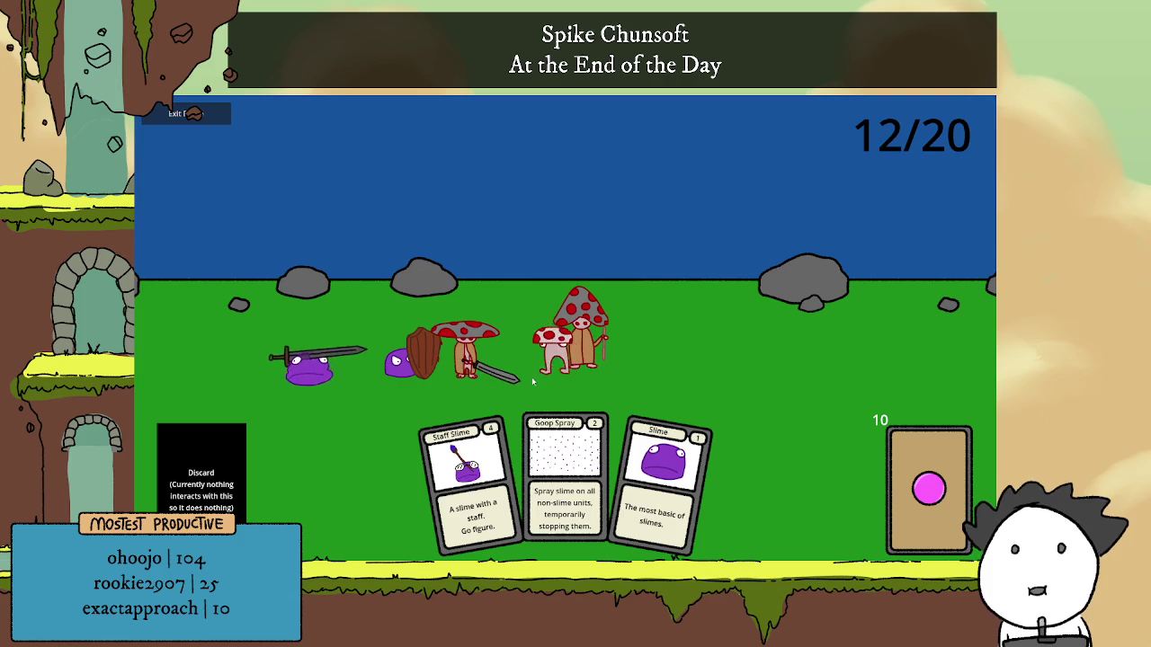
pyautogui.click(588, 478)
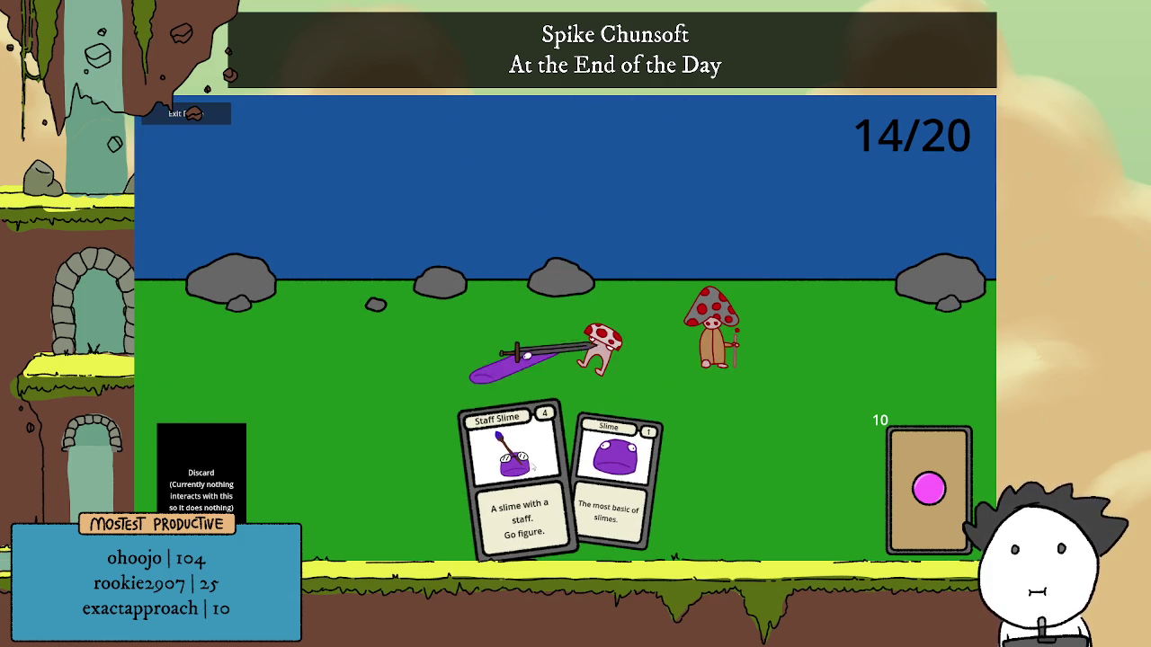
pyautogui.click(617, 477)
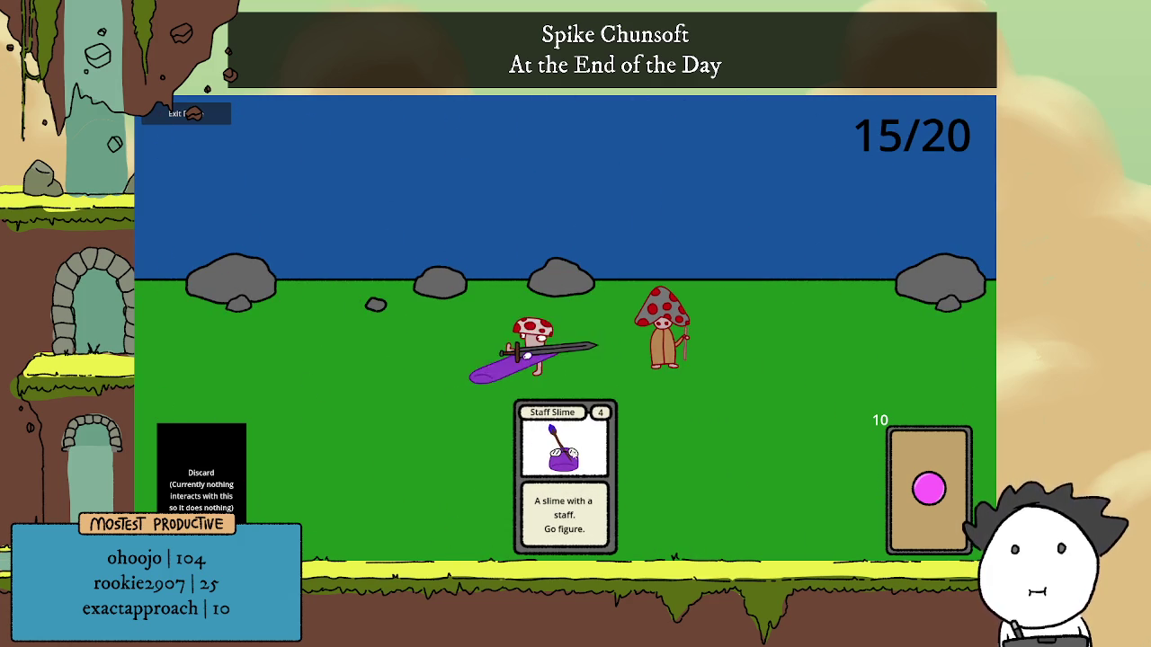
pyautogui.click(568, 459)
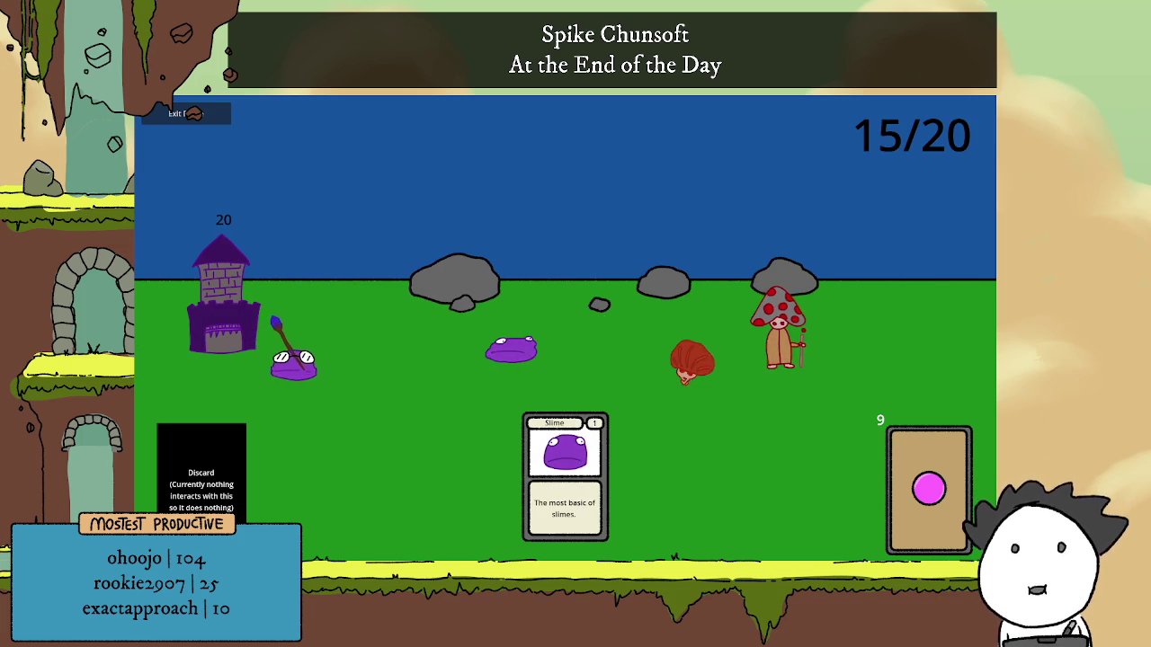
pyautogui.click(928, 488)
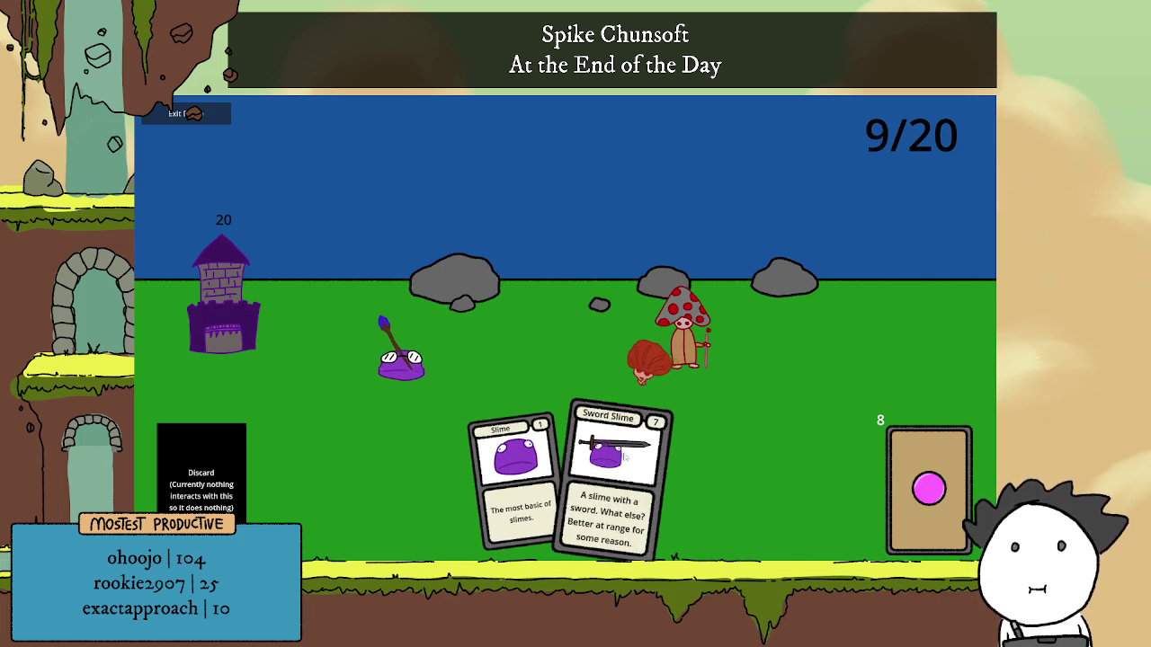
pyautogui.moveTo(624, 457); pyautogui.dragTo(738, 382)
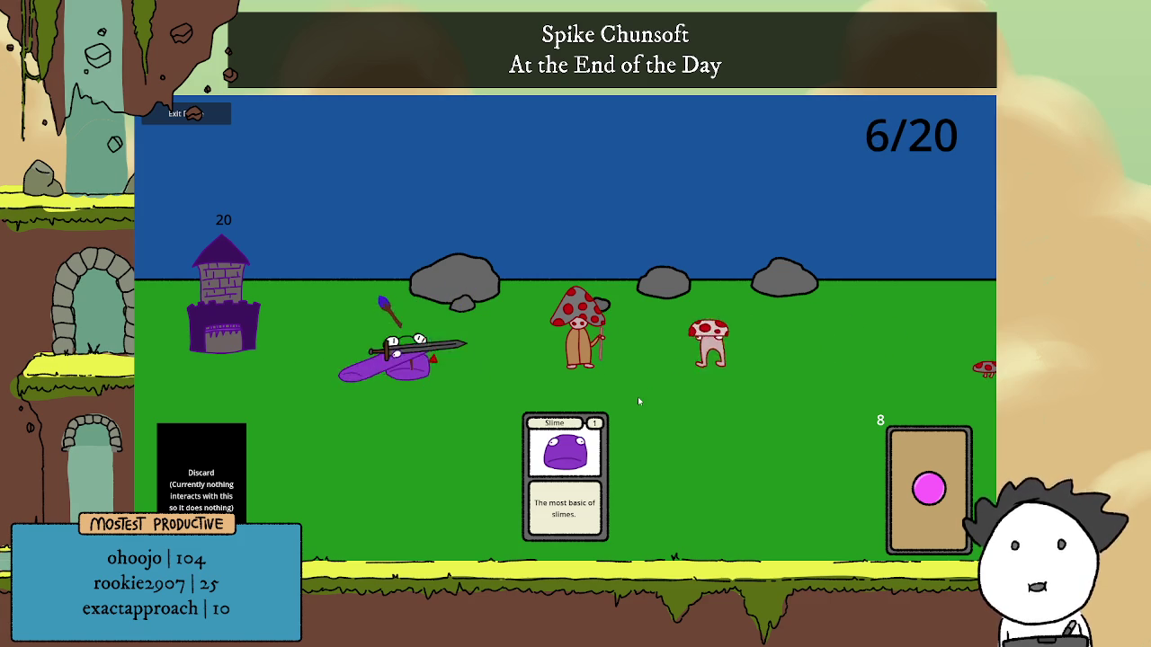
pyautogui.moveTo(585, 457); pyautogui.dragTo(665, 379)
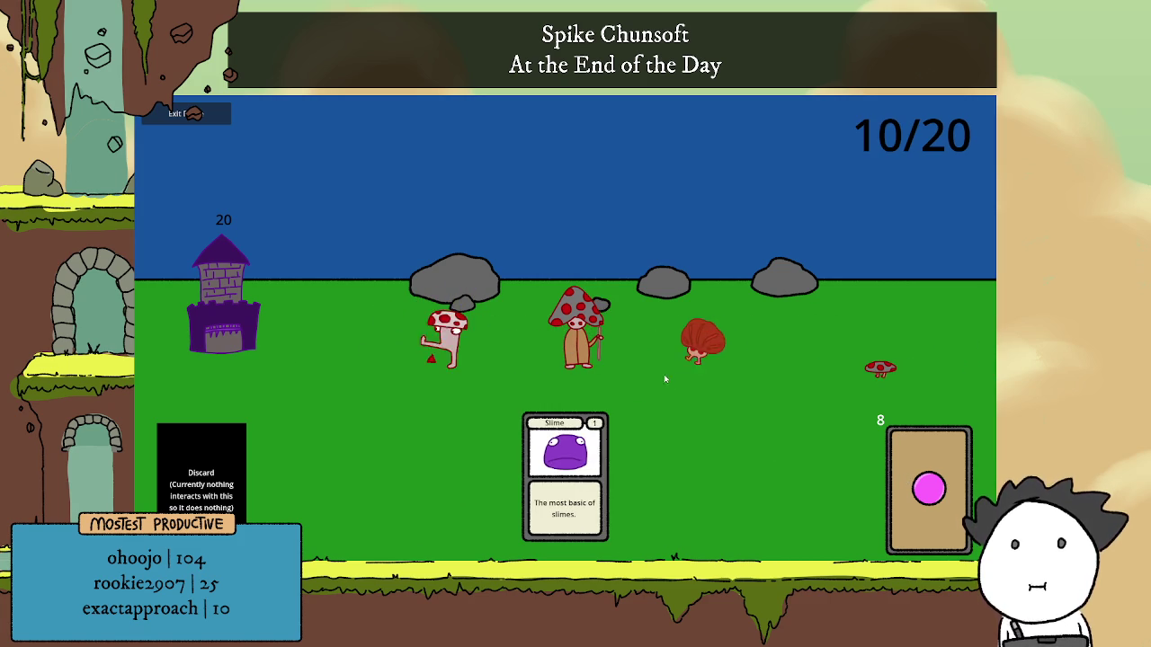
pyautogui.click(929, 490)
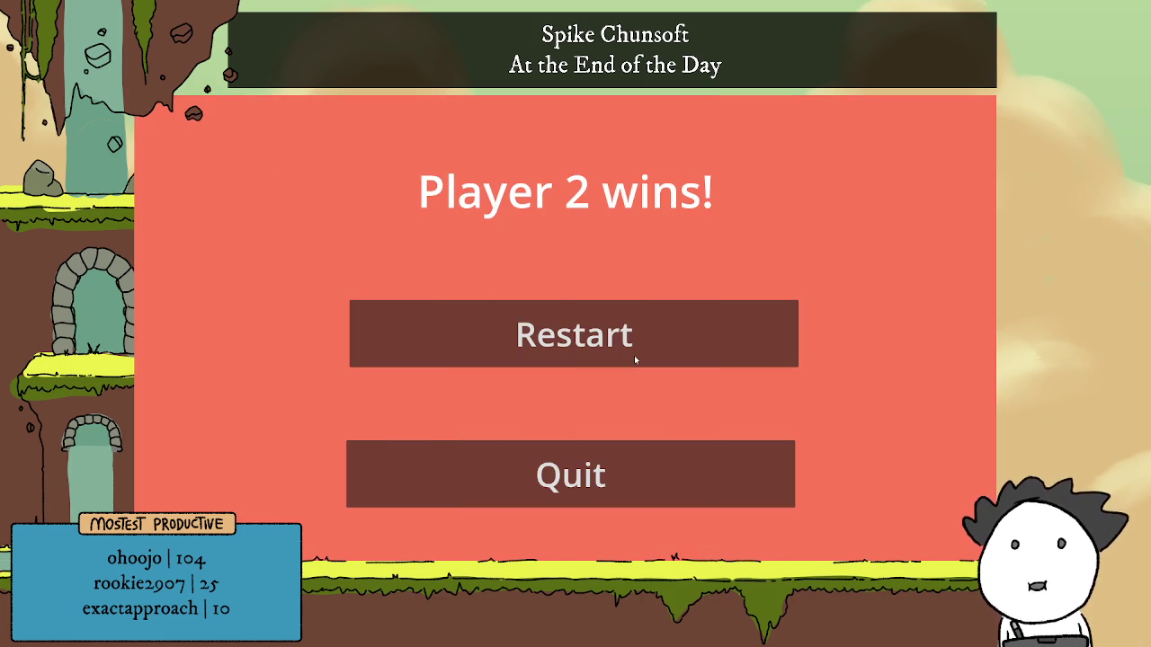
# Restart to the setup menu, switch the game to windowed mode, and peek at the Multiplayer lobby.
pyautogui.click(655, 343)
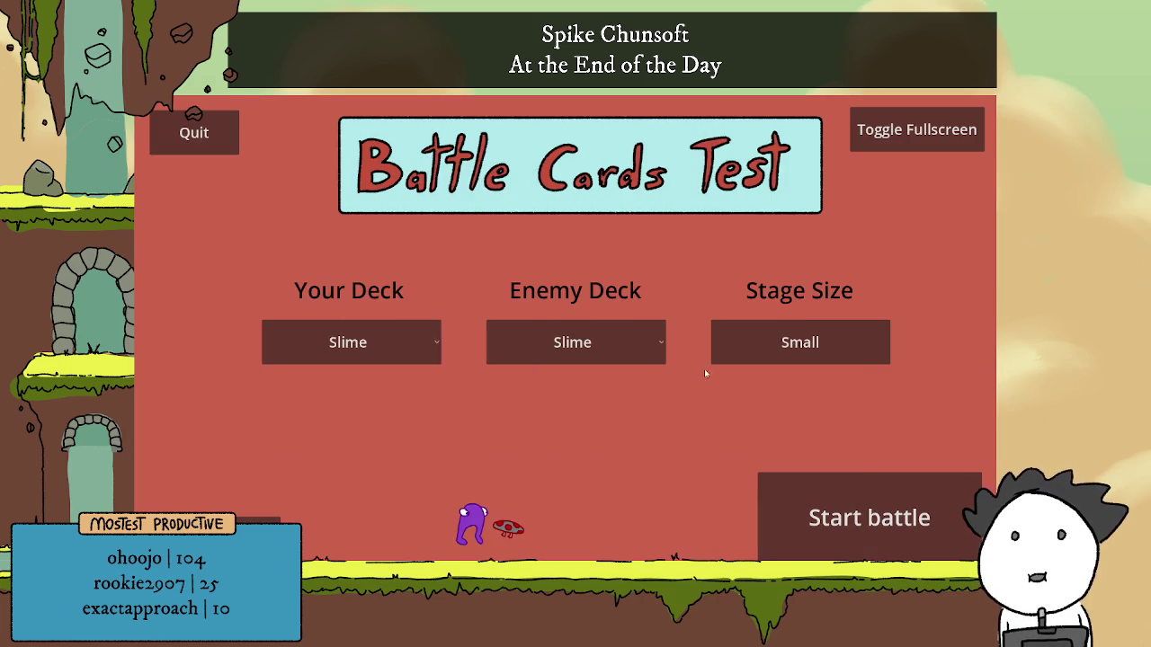
pyautogui.click(579, 357)
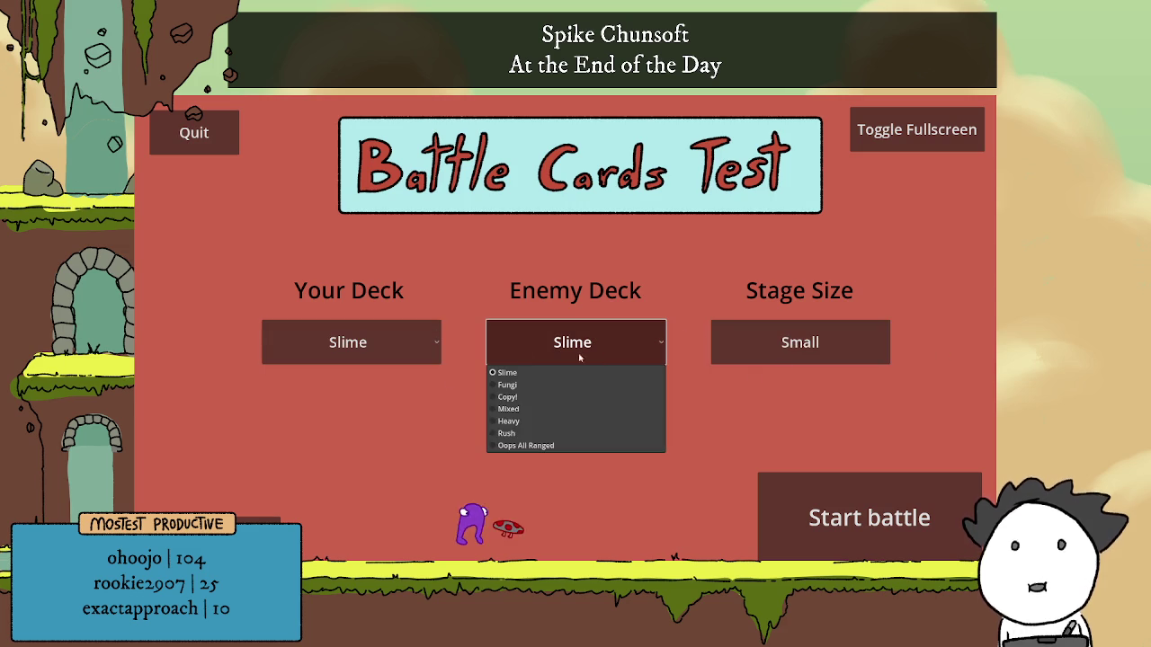
pyautogui.click(379, 466)
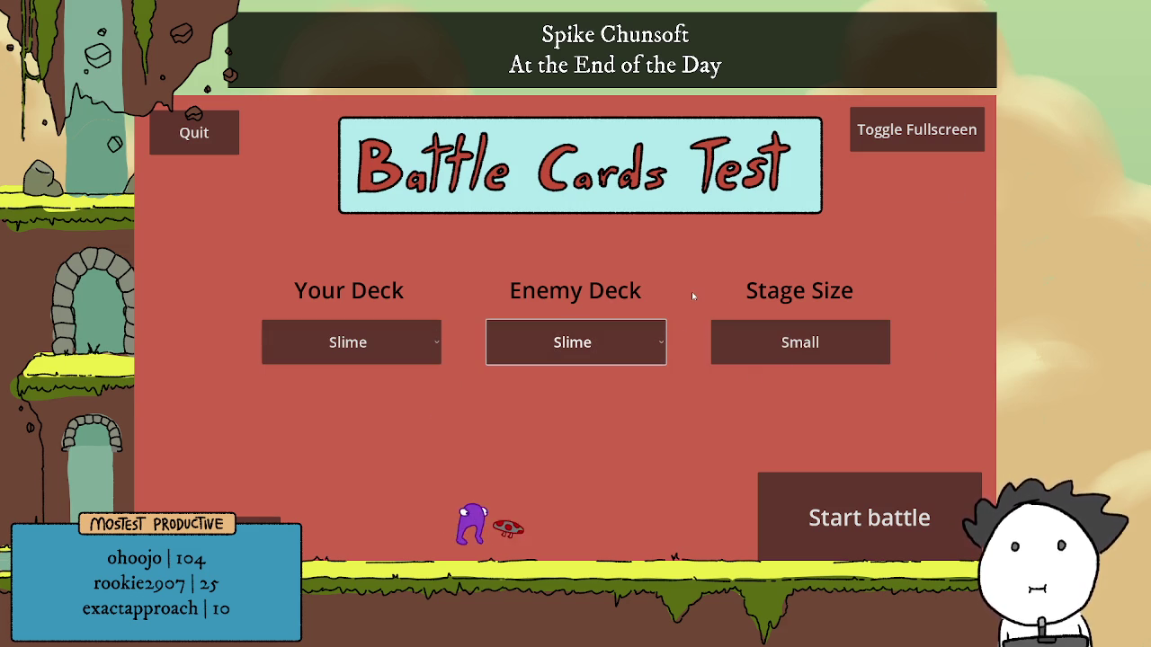
pyautogui.click(917, 130)
pyautogui.click(310, 459)
pyautogui.click(346, 192)
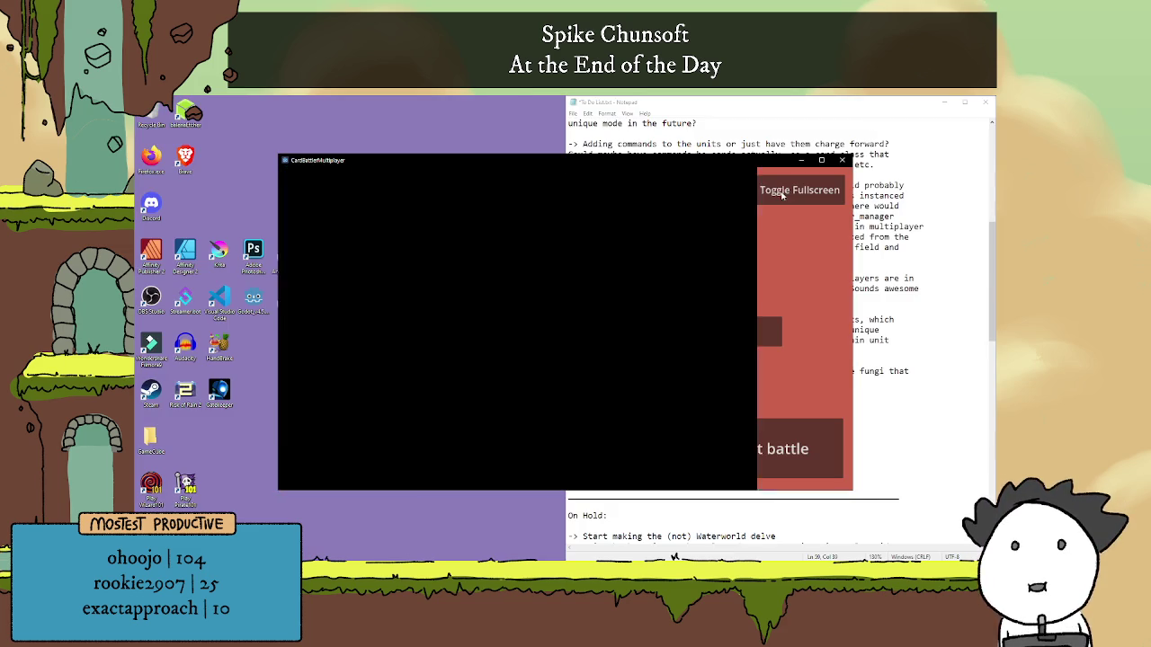
# Close the game window and its build folder, then switch back to the Godot editor.
pyautogui.click(842, 160)
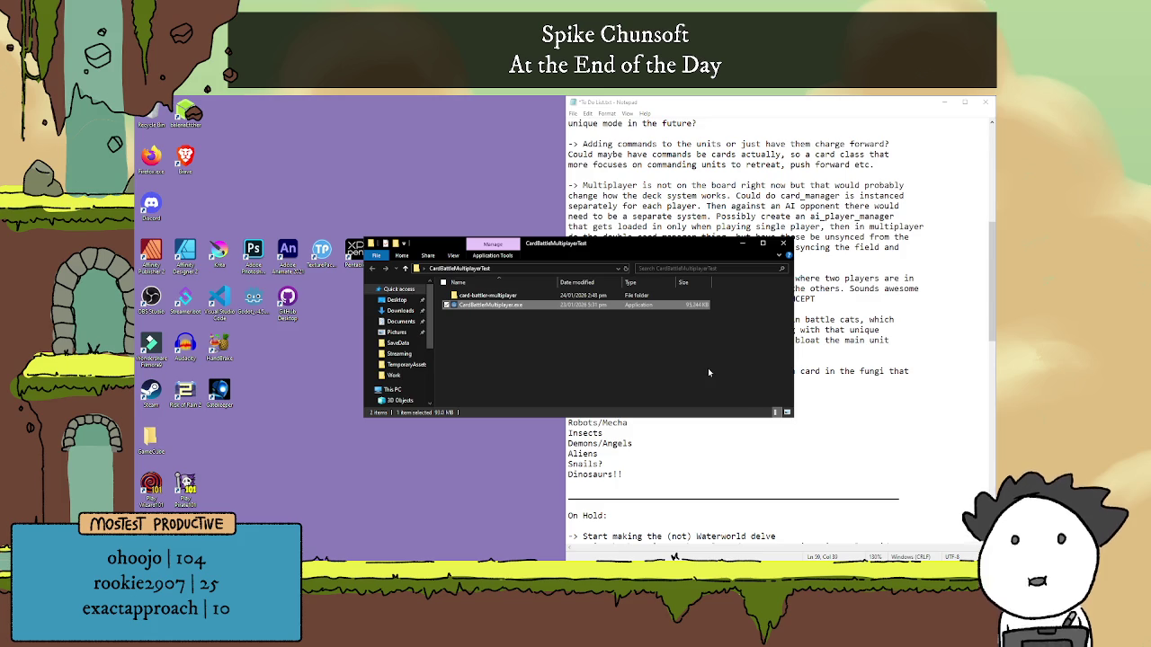
pyautogui.click(783, 243)
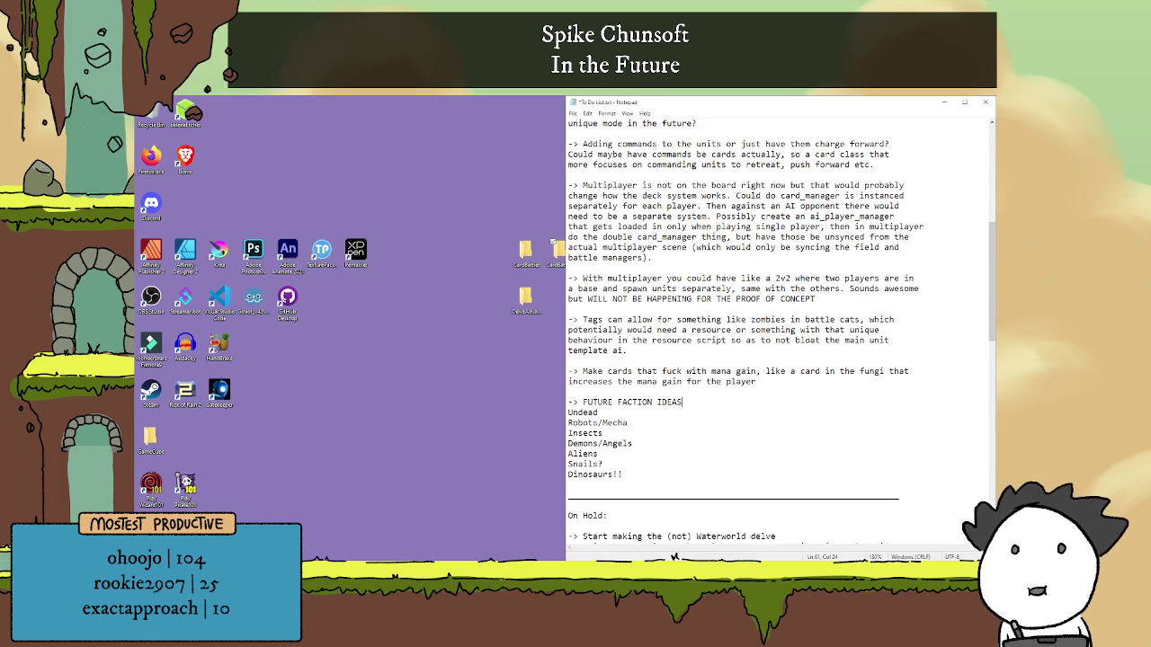
pyautogui.hotkey('alt', 'Tab')
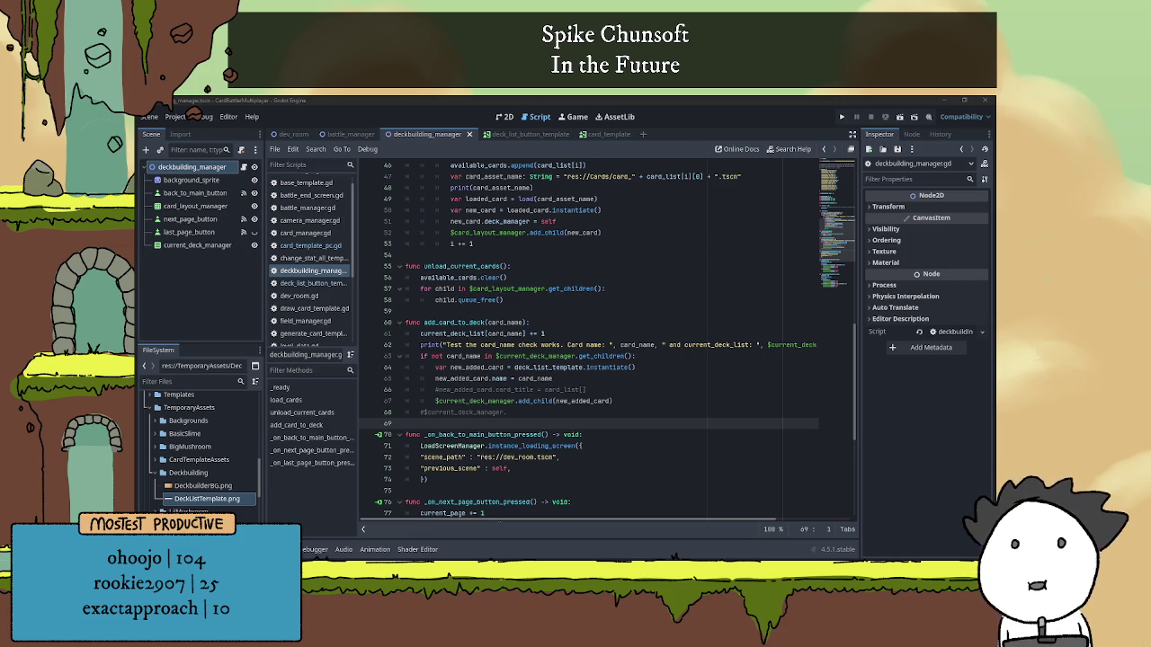
# Look over the deckbuilding scene in the 2D view, then run it as the current scene.
pyautogui.click(504, 117)
pyautogui.scroll(-2, 659, 315)
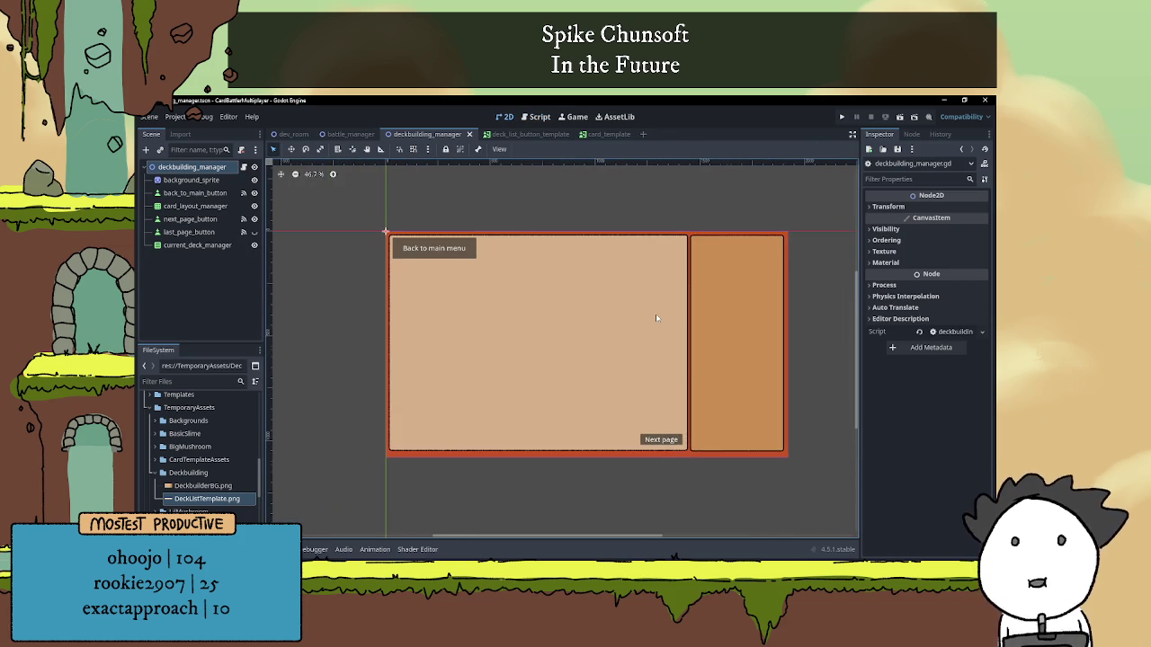
pyautogui.hscroll(-2, 644, 309)
pyautogui.scroll(2, 643, 308)
pyautogui.scroll(-2, 647, 297)
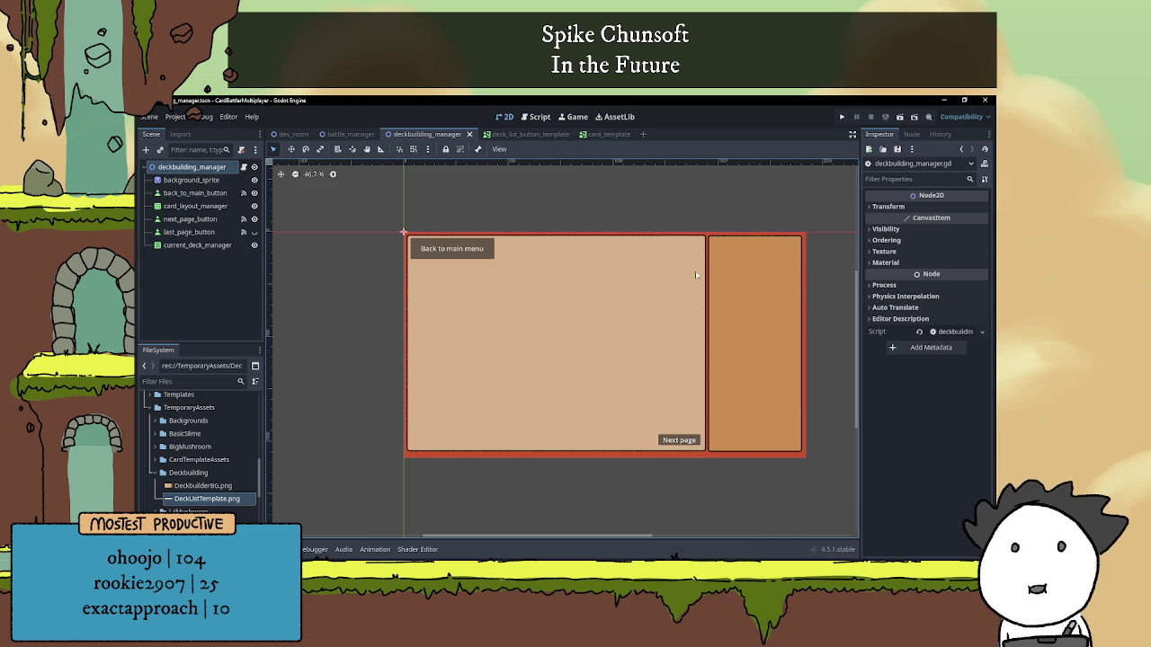
pyautogui.scroll(1, 683, 268)
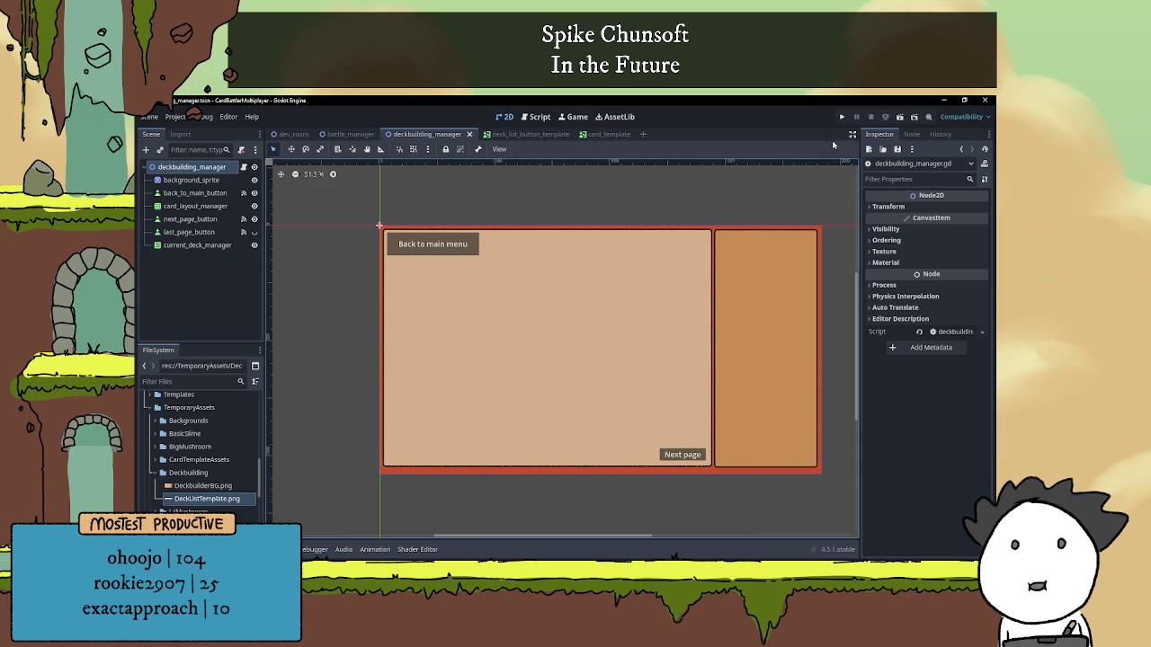
pyautogui.click(898, 118)
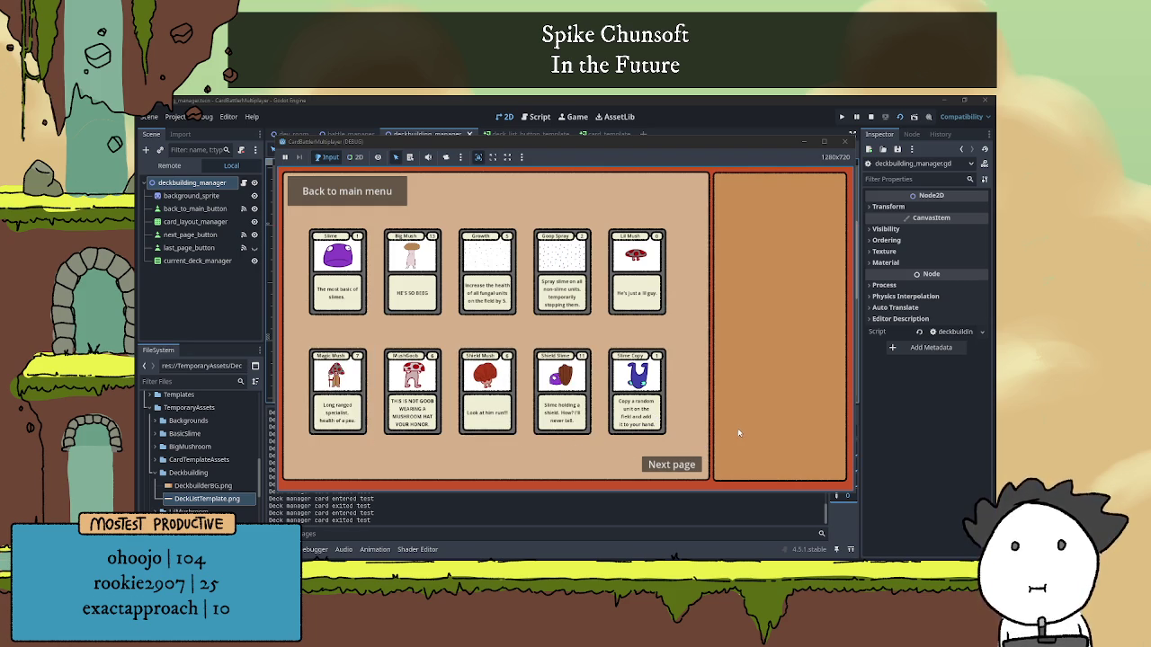
# Flip between the first and second card pages several times, ending on the second page.
pyautogui.click(666, 465)
pyautogui.click(312, 466)
pyautogui.click(670, 465)
pyautogui.click(305, 466)
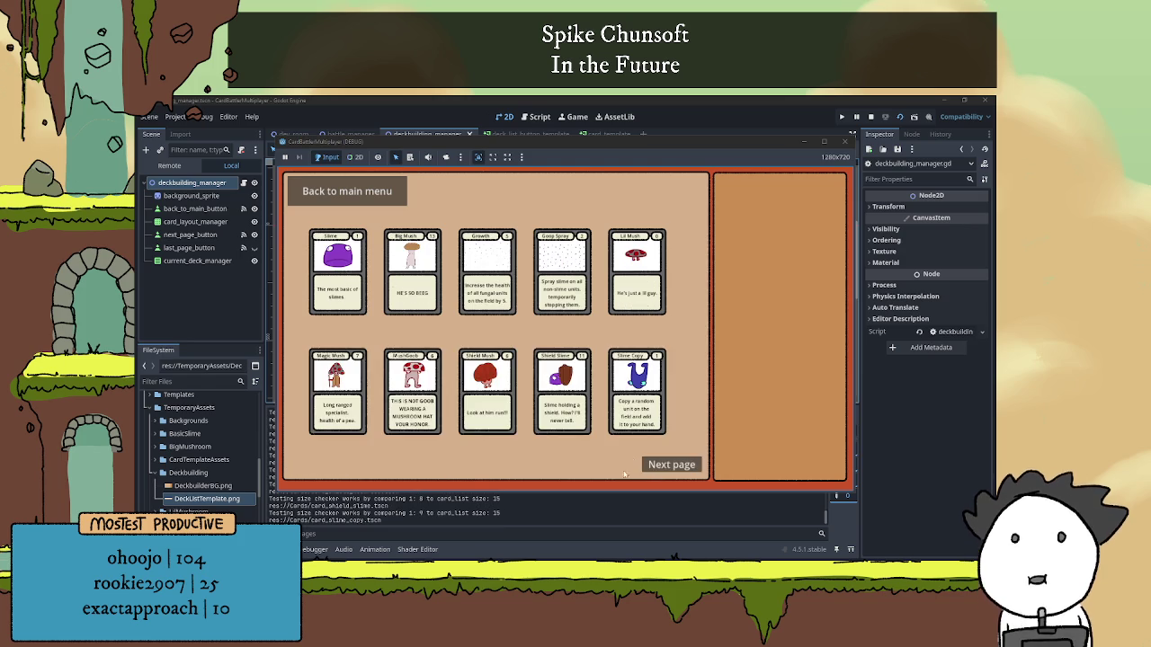
pyautogui.click(675, 467)
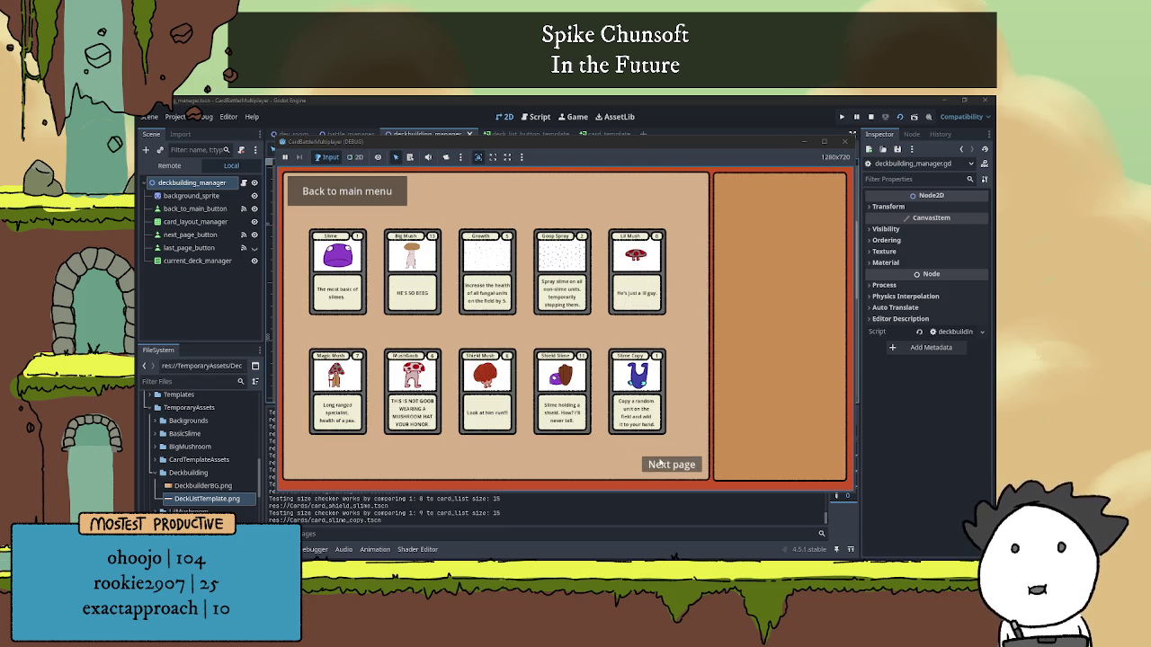
pyautogui.click(668, 464)
pyautogui.click(318, 466)
# Add a to-do note above FUTURE FACTION IDEAS: waiting on the title screen loads a random ai vs ai battle.
pyautogui.hotkey('alt', 'Tab')
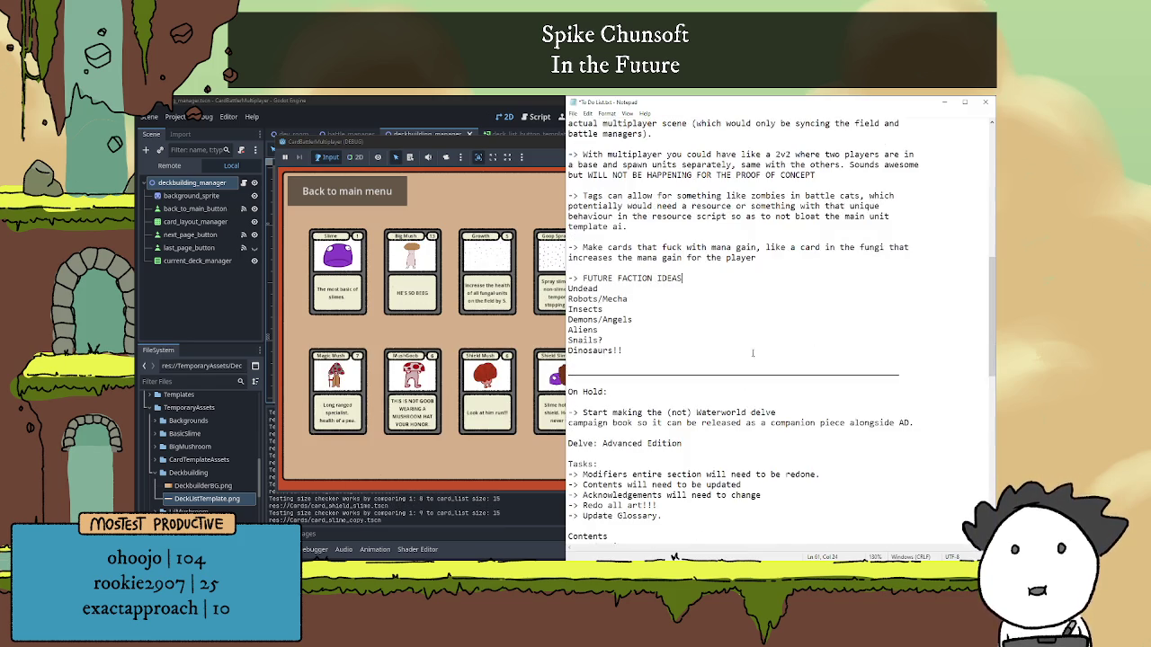
pyautogui.press('Up')
pyautogui.press('Up')
pyautogui.press('End')
pyautogui.press('Return')
pyautogui.press('Return')
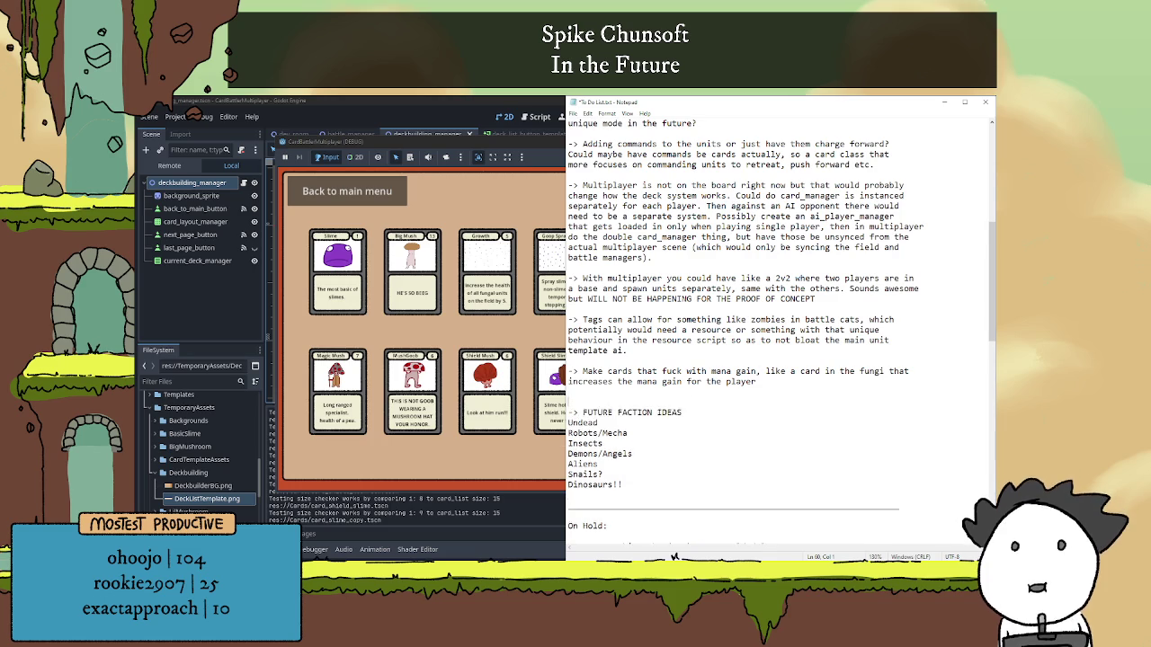
pyautogui.write('-> ')
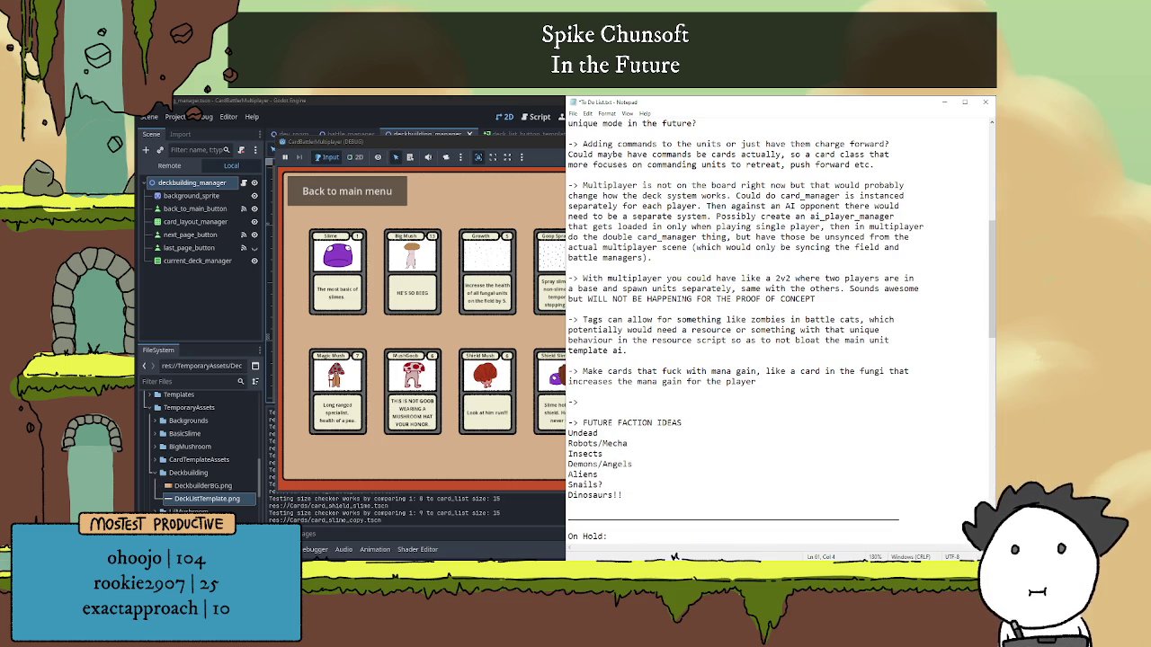
pyautogui.write('If you wait')
pyautogui.write(' on the ')
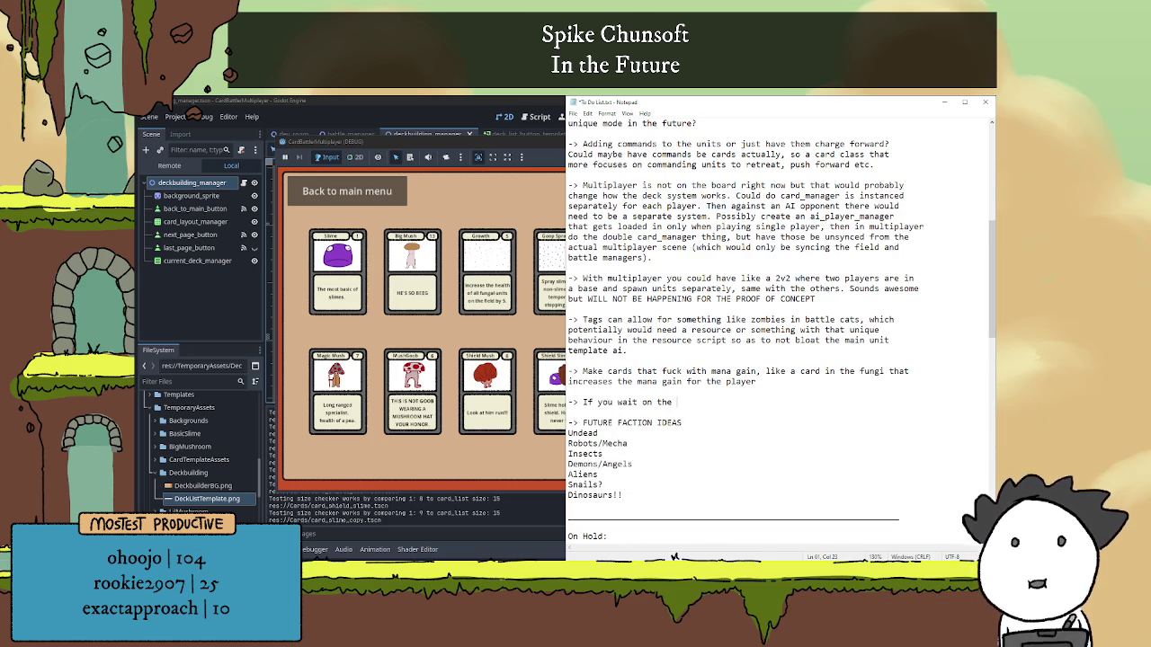
pyautogui.write('title s')
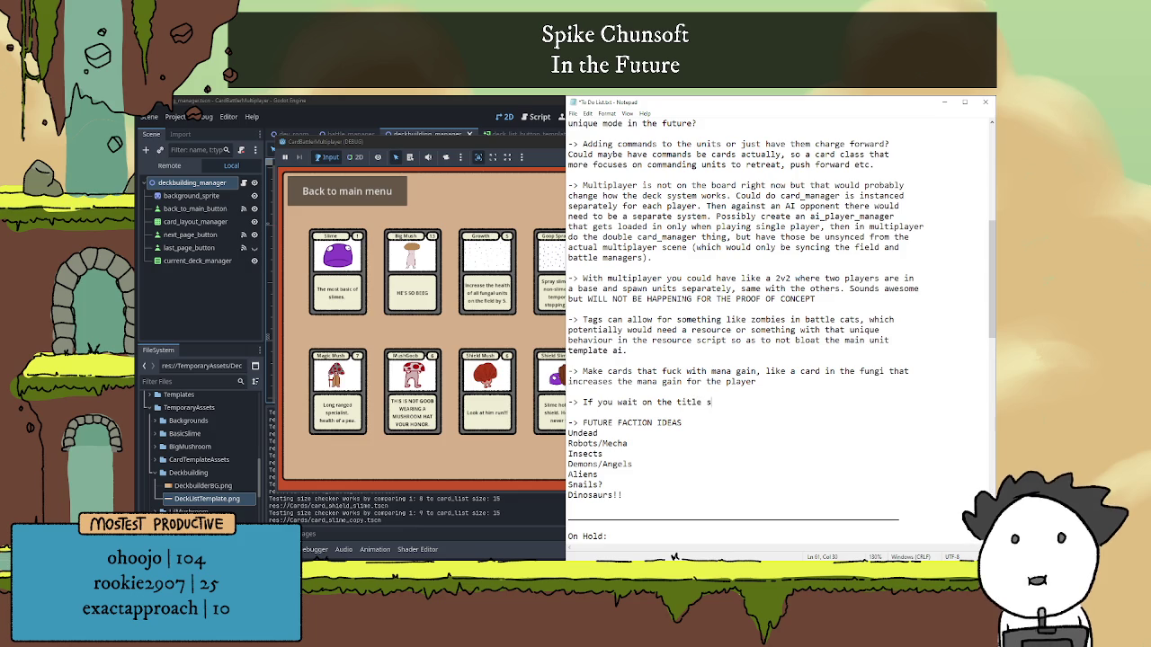
pyautogui.write('creen or whate')
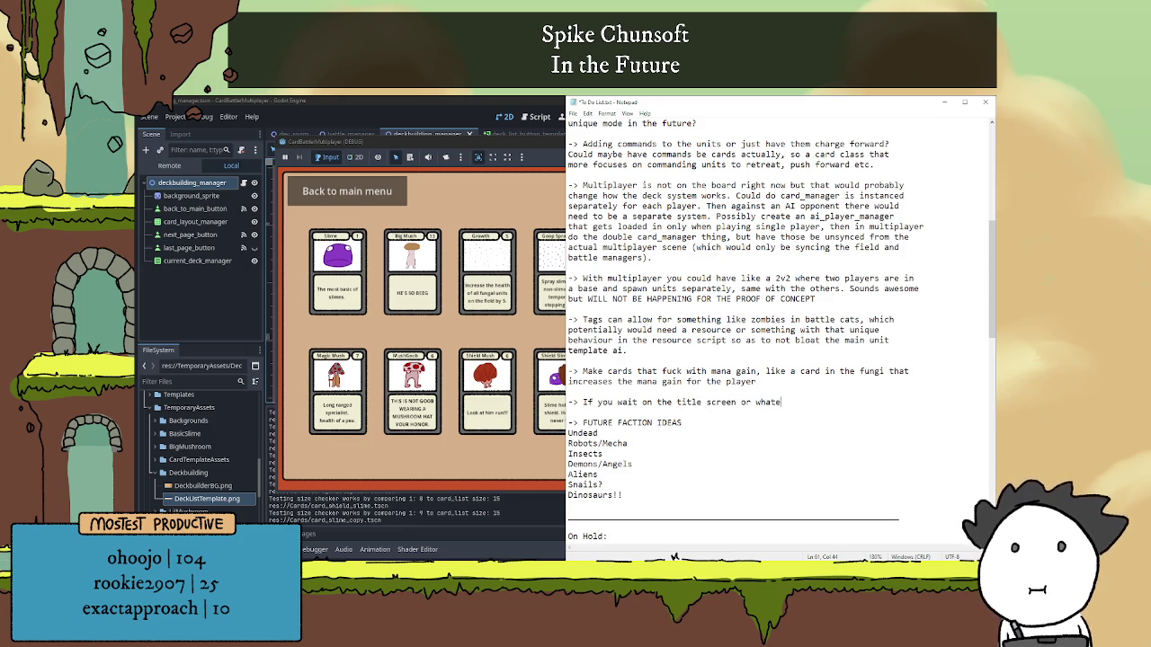
pyautogui.write('ver it will load into a')
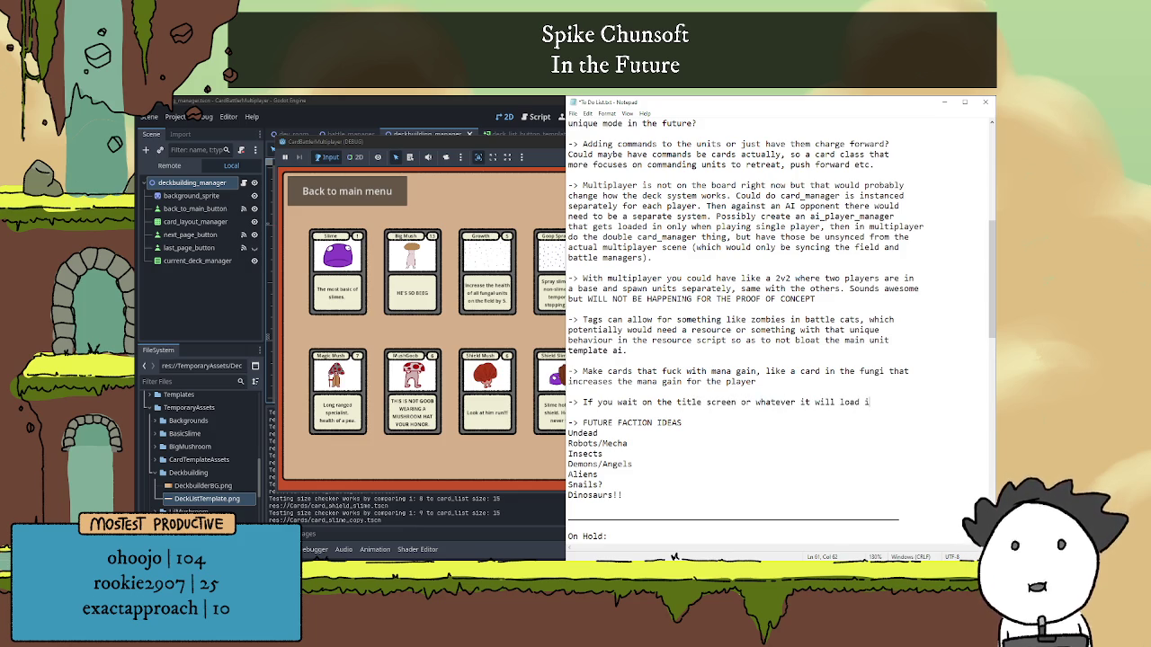
pyautogui.press('Return')
pyautogui.write('random ai vs ai battle.')
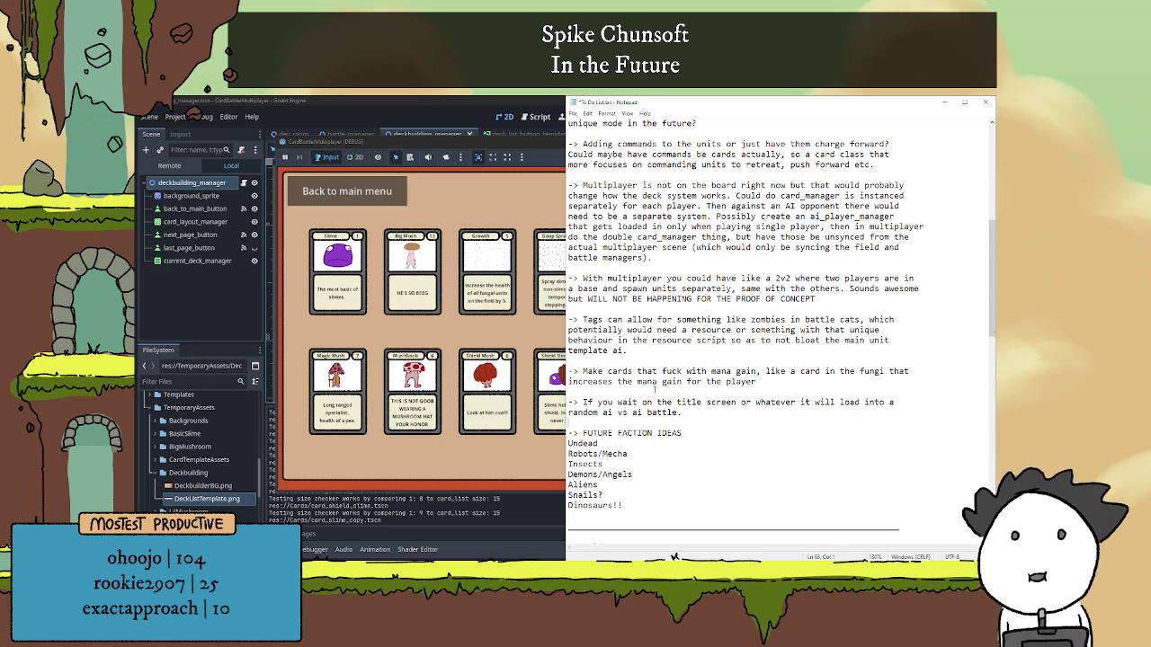
pyautogui.hotkey('alt', 'Tab')
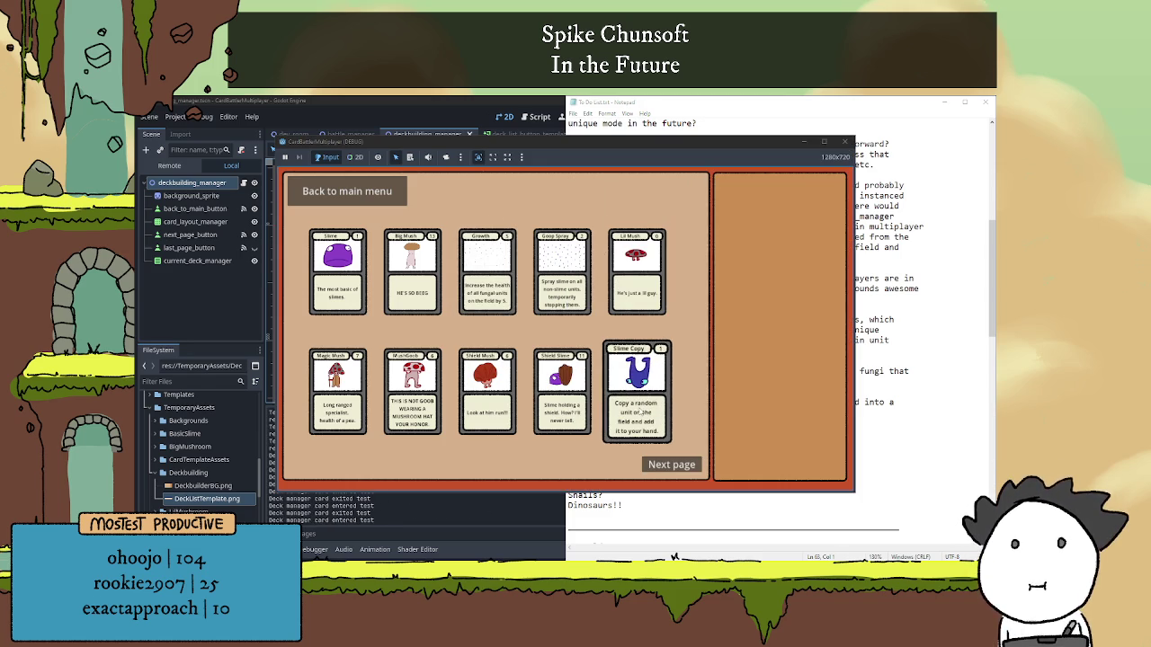
# Test deck builder paging by moving to the second card page and back, twice.
pyautogui.click(671, 464)
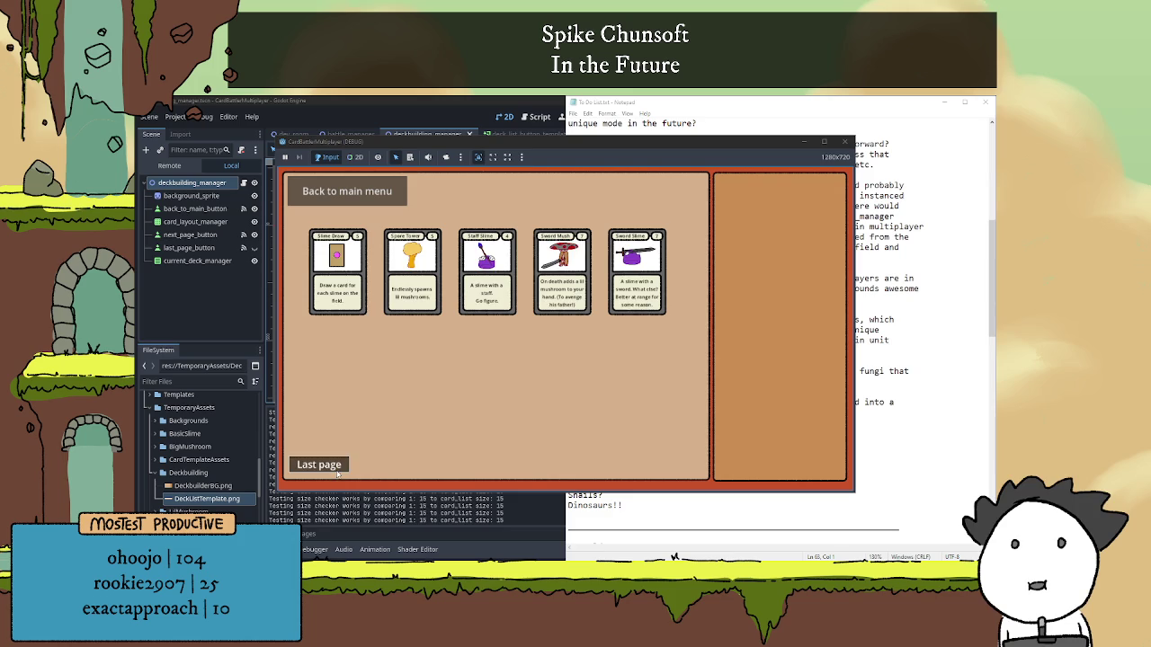
pyautogui.click(337, 472)
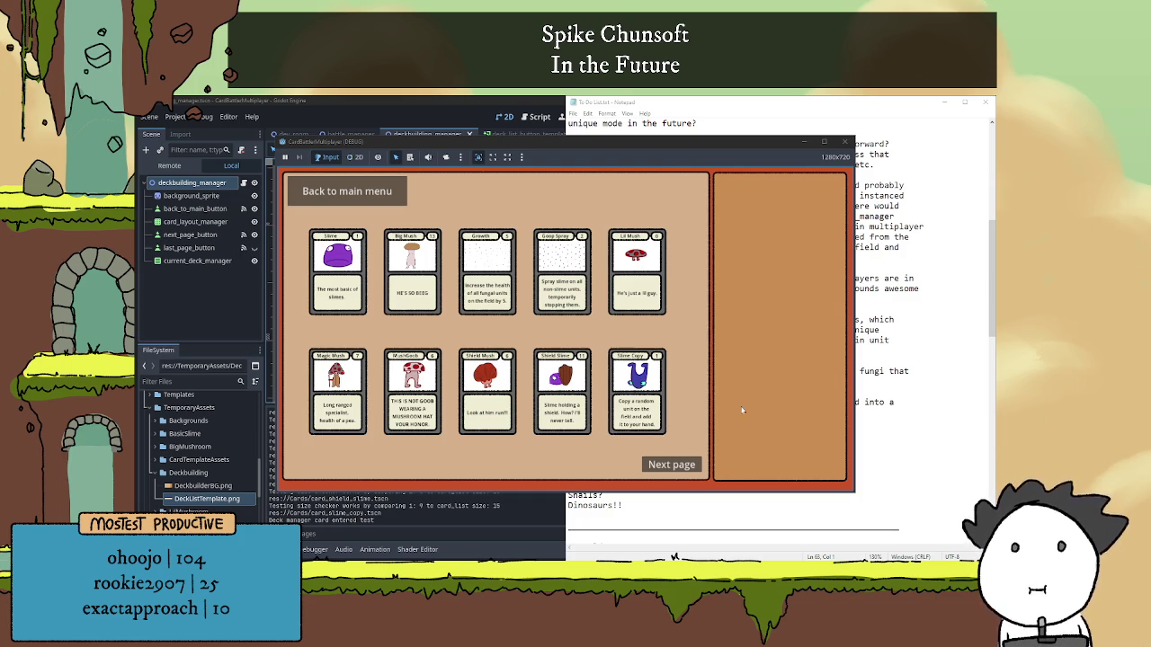
pyautogui.click(676, 464)
pyautogui.click(339, 466)
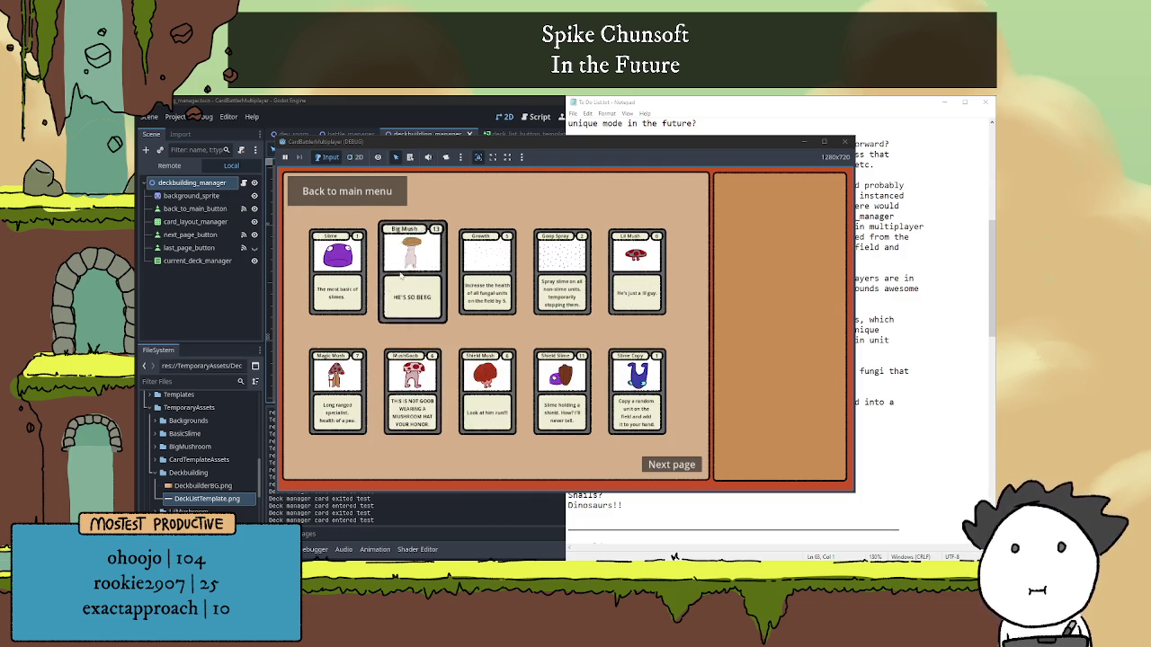
# Minimize the running game window and stop the playtest.
pyautogui.click(863, 149)
pyautogui.click(493, 158)
pyautogui.click(805, 145)
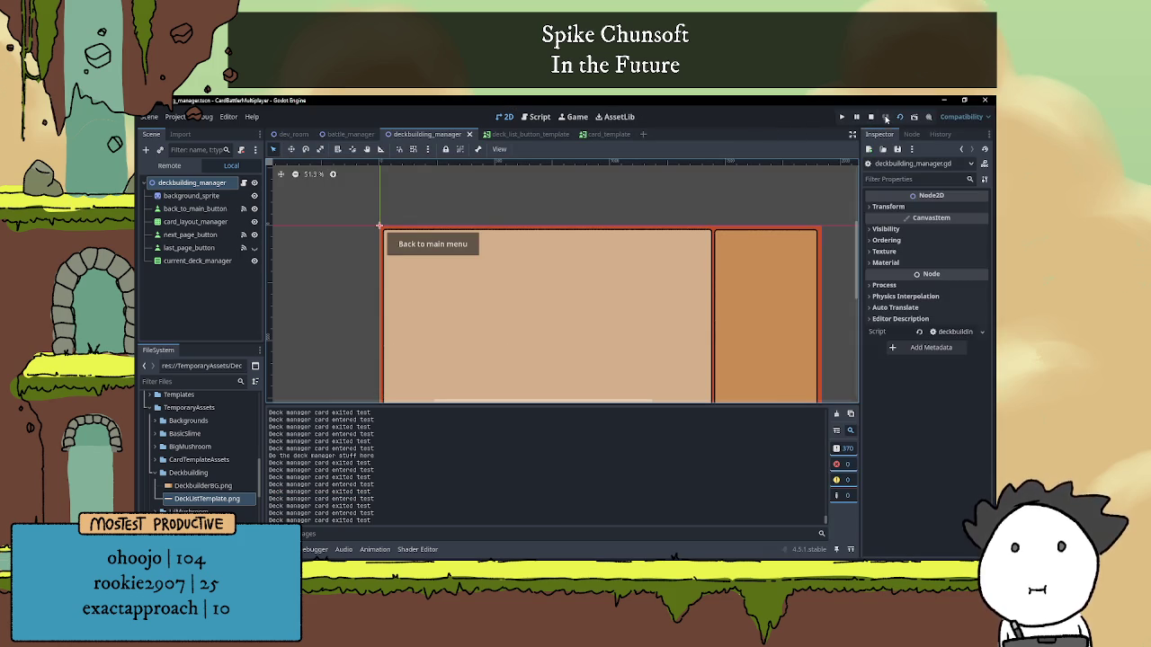
pyautogui.click(871, 117)
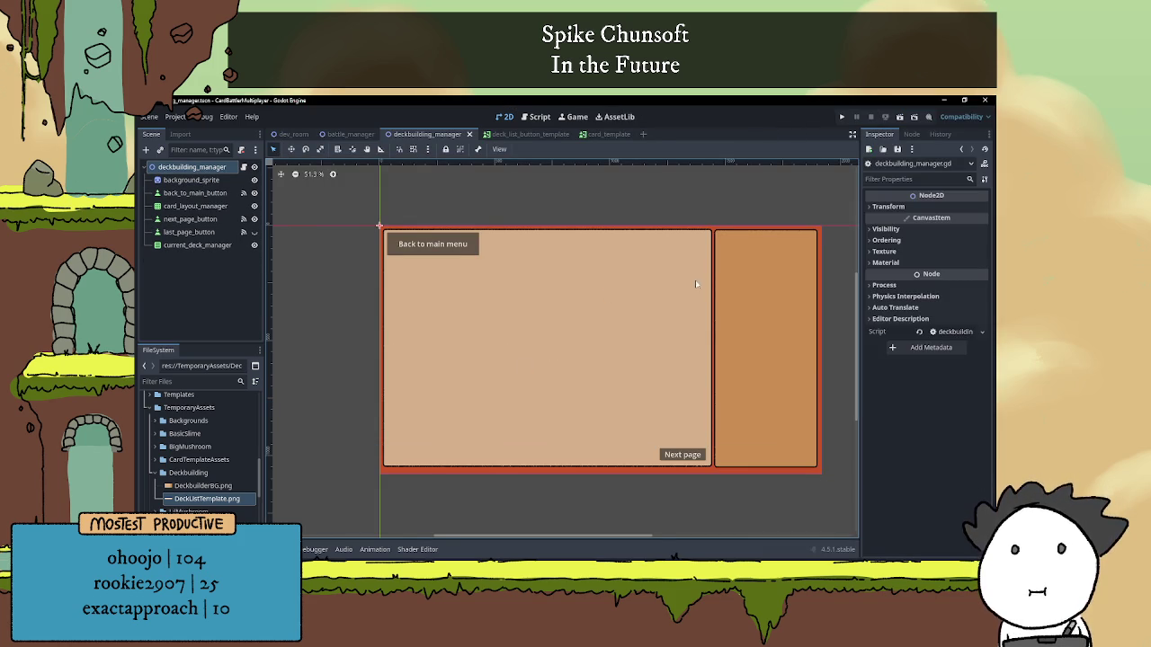
# Open the deckbuilding_manager.gd script from the deckbuilding_manager node in the Scene dock.
pyautogui.scroll(3, 640, 260)
pyautogui.moveTo(583, 284); pyautogui.dragTo(605, 308)
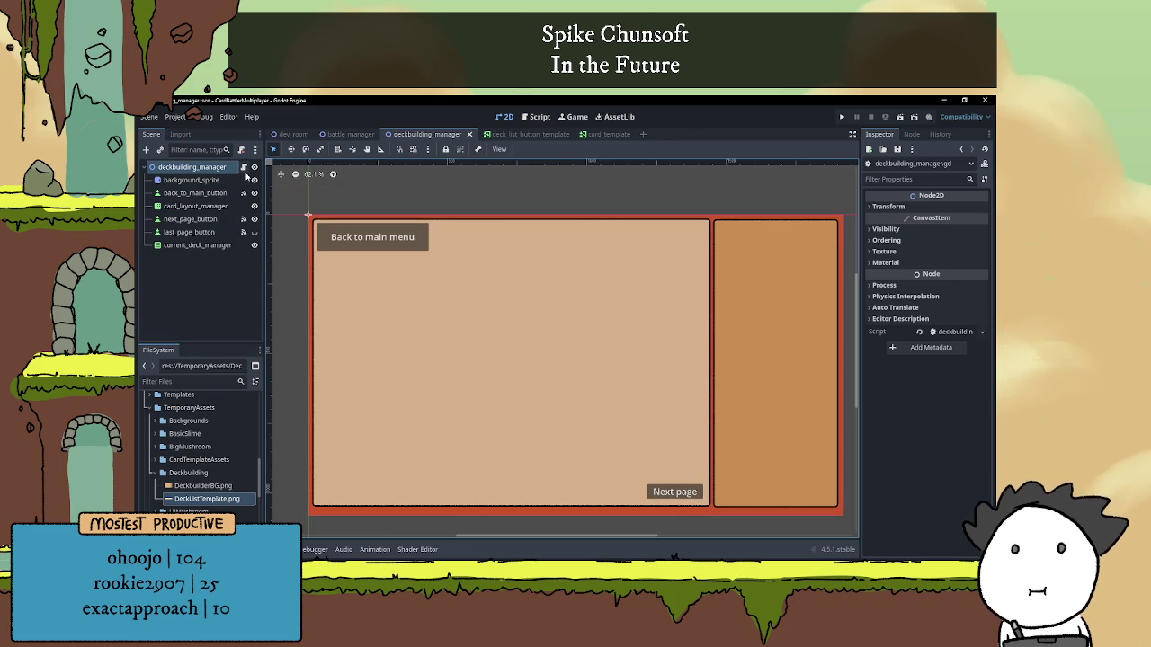
pyautogui.click(243, 167)
pyautogui.scroll(-3, 539, 333)
pyautogui.scroll(3, 540, 334)
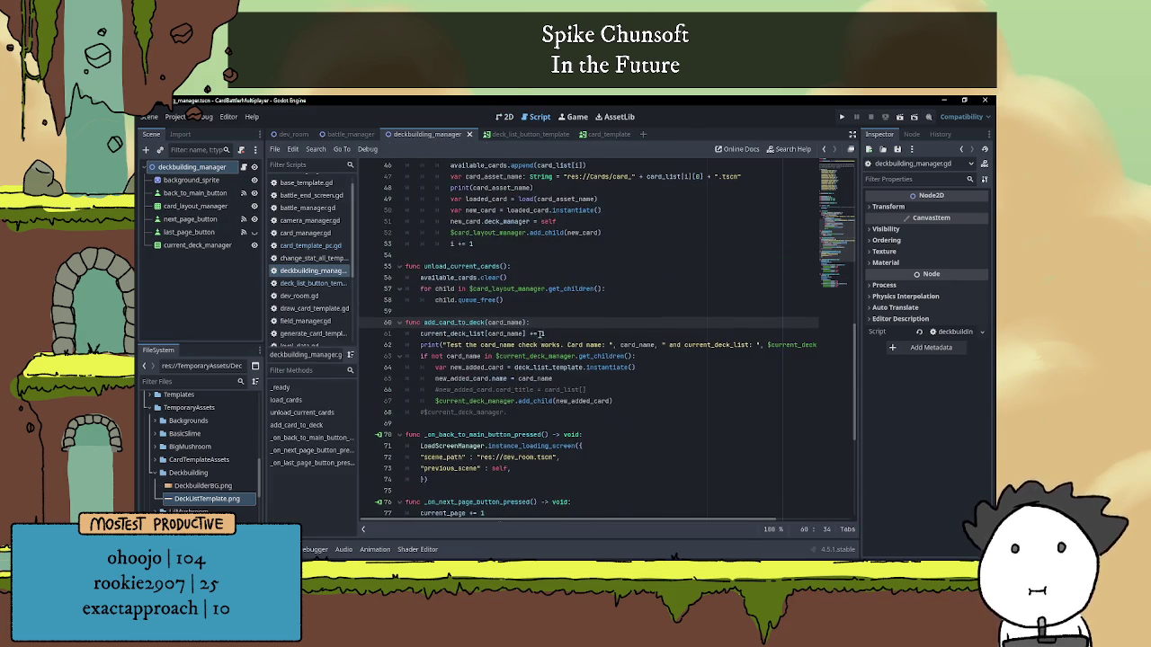
# Insert a new blank line after line 65 in add_card_to_deck.
pyautogui.scroll(-2, 539, 334)
pyautogui.click(680, 291)
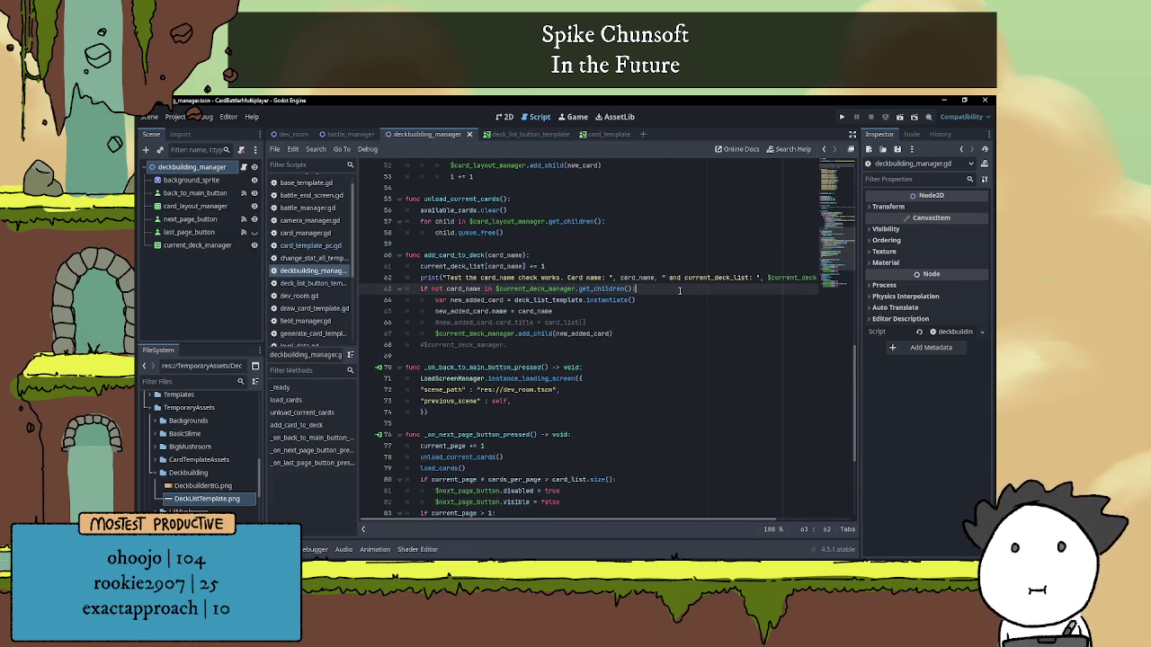
pyautogui.click(611, 310)
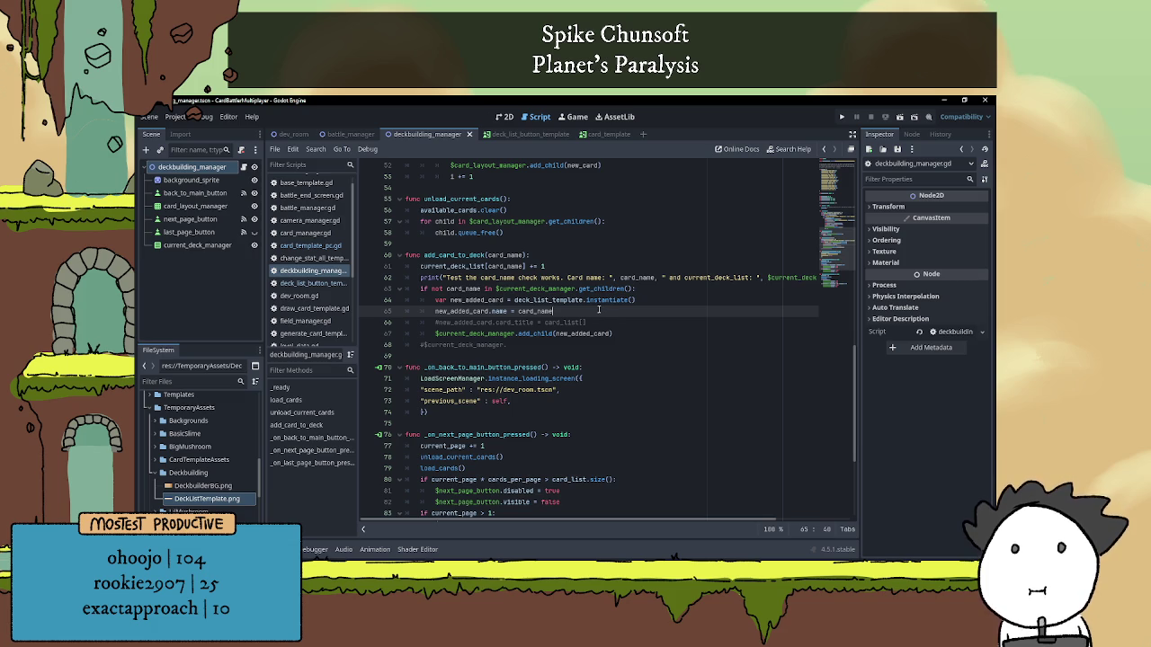
pyautogui.press('Return')
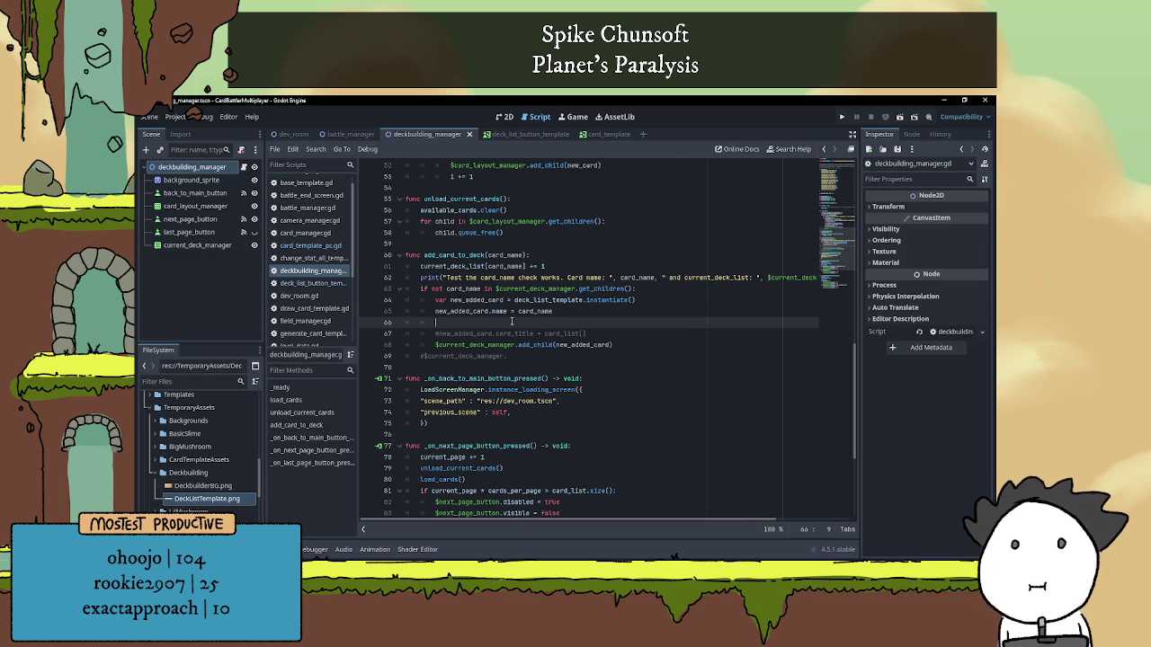
# Uncomment the new_added_card.card_title = card_list[] line and place the caret inside its brackets.
pyautogui.click(438, 334)
pyautogui.press('BackSpace')
pyautogui.press('Up')
pyautogui.press('BackSpace')
pyautogui.press('BackSpace')
pyautogui.press('BackSpace')
pyautogui.click(591, 322)
pyautogui.press('Left')
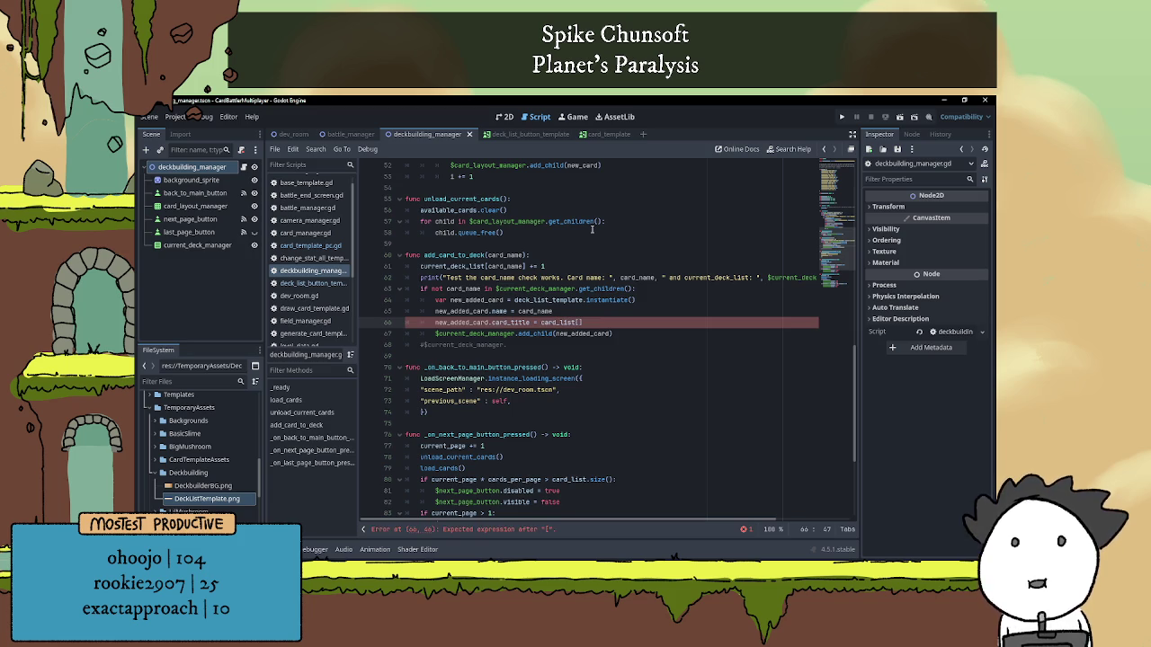
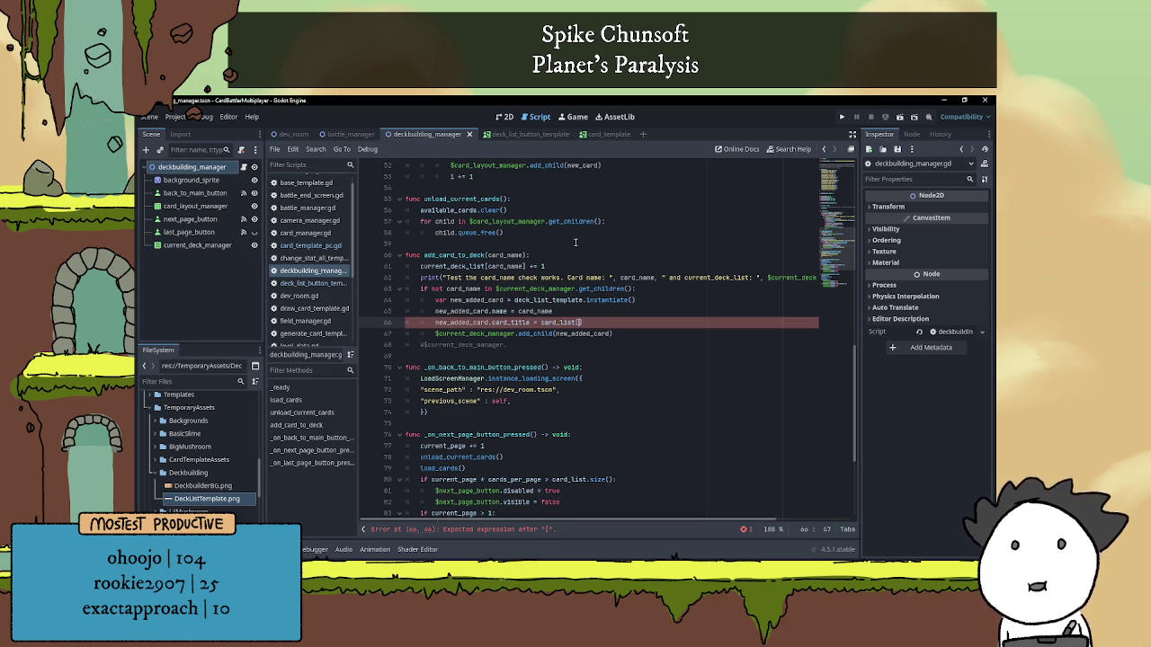
# On line 66, add index brackets and replace card_list with available_cards.
pyautogui.write(']')
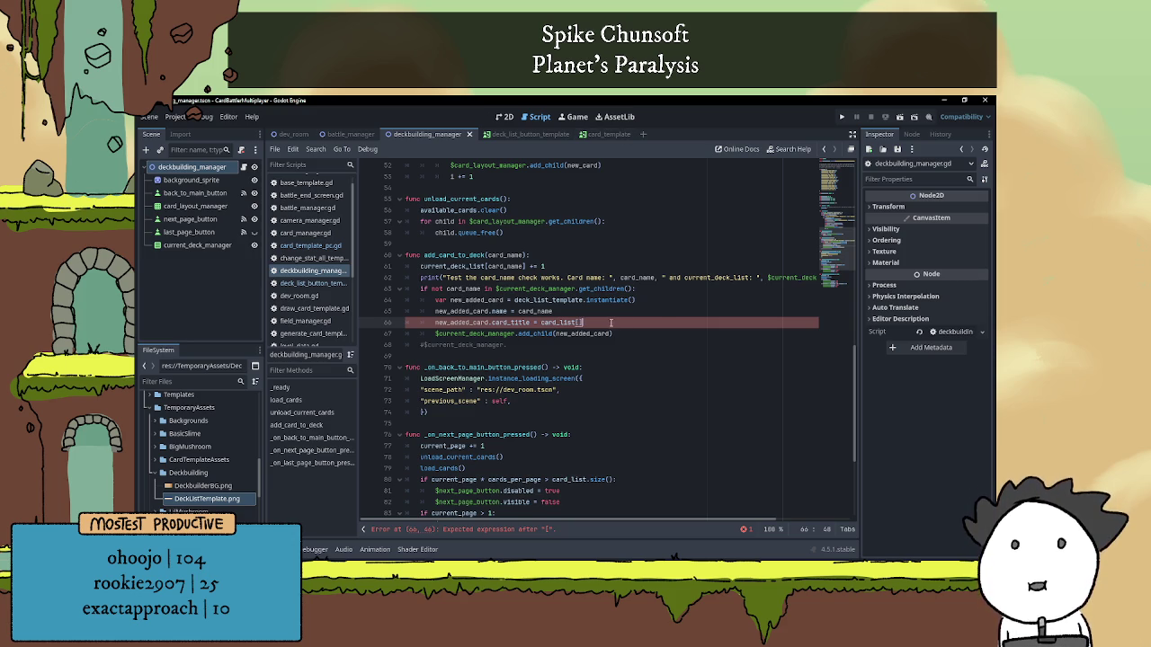
pyautogui.press('Left')
pyautogui.scroll(-2, 598, 279)
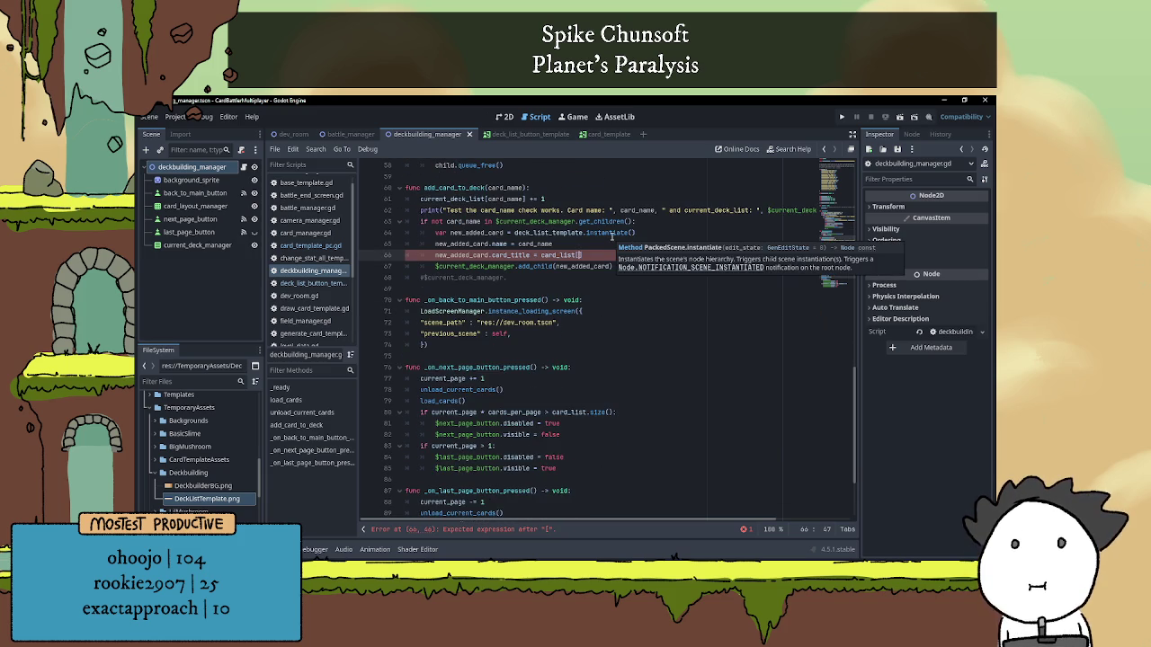
pyautogui.scroll(1, 617, 324)
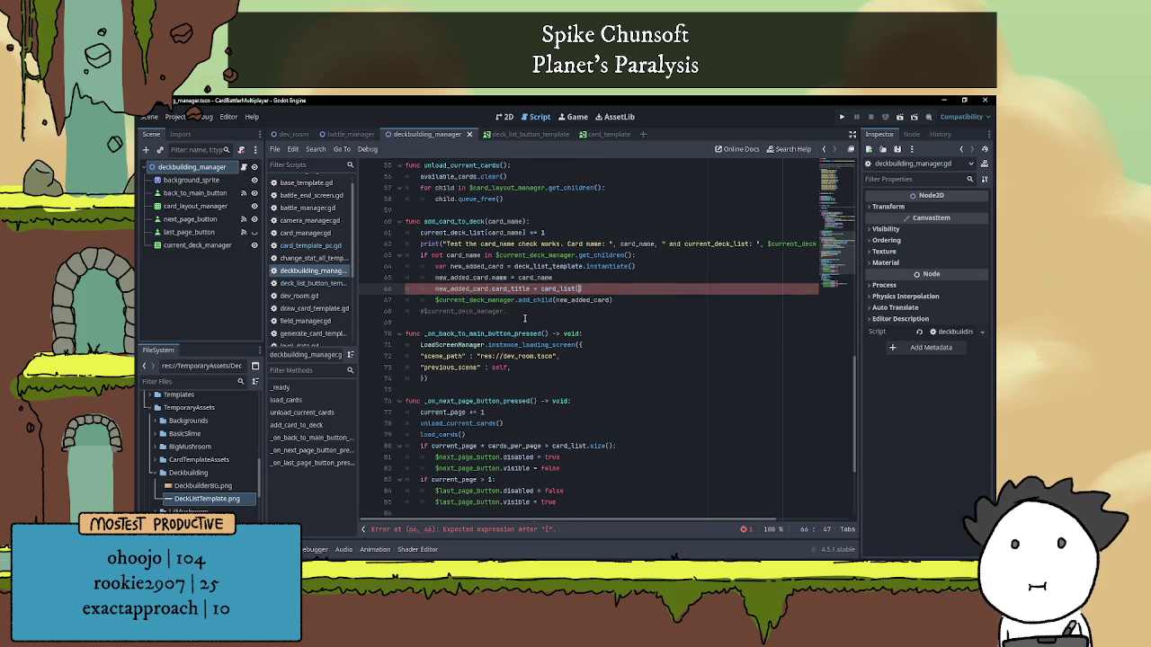
pyautogui.scroll(1, 538, 300)
pyautogui.doubleClick(550, 322)
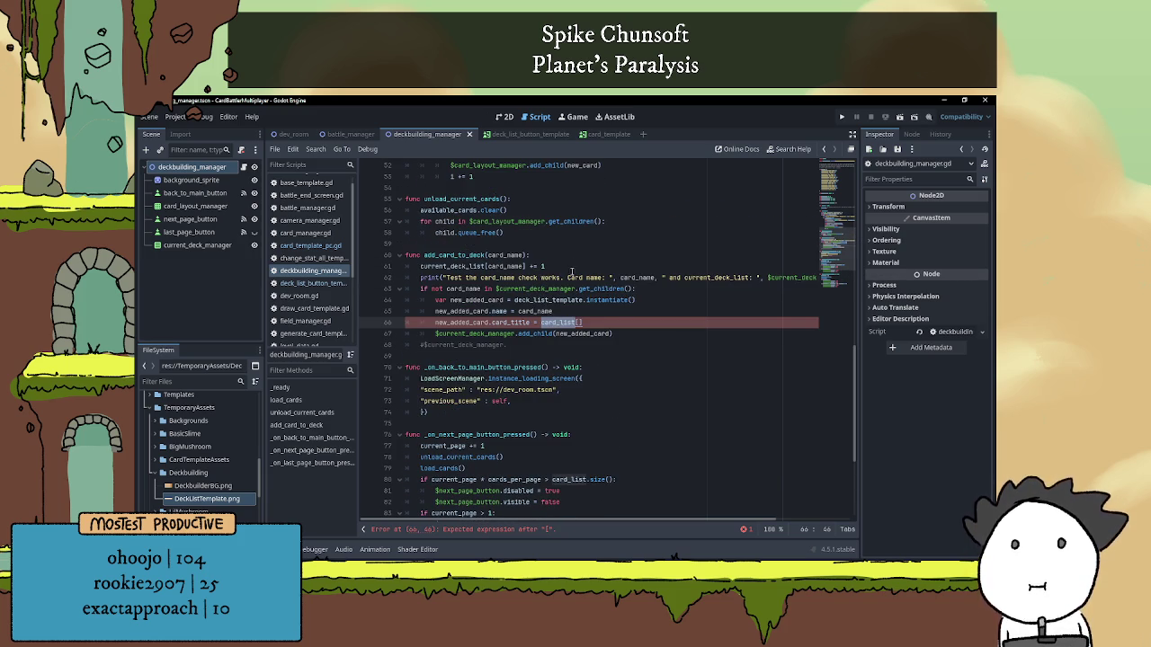
pyautogui.write('ava')
pyautogui.press('Return')
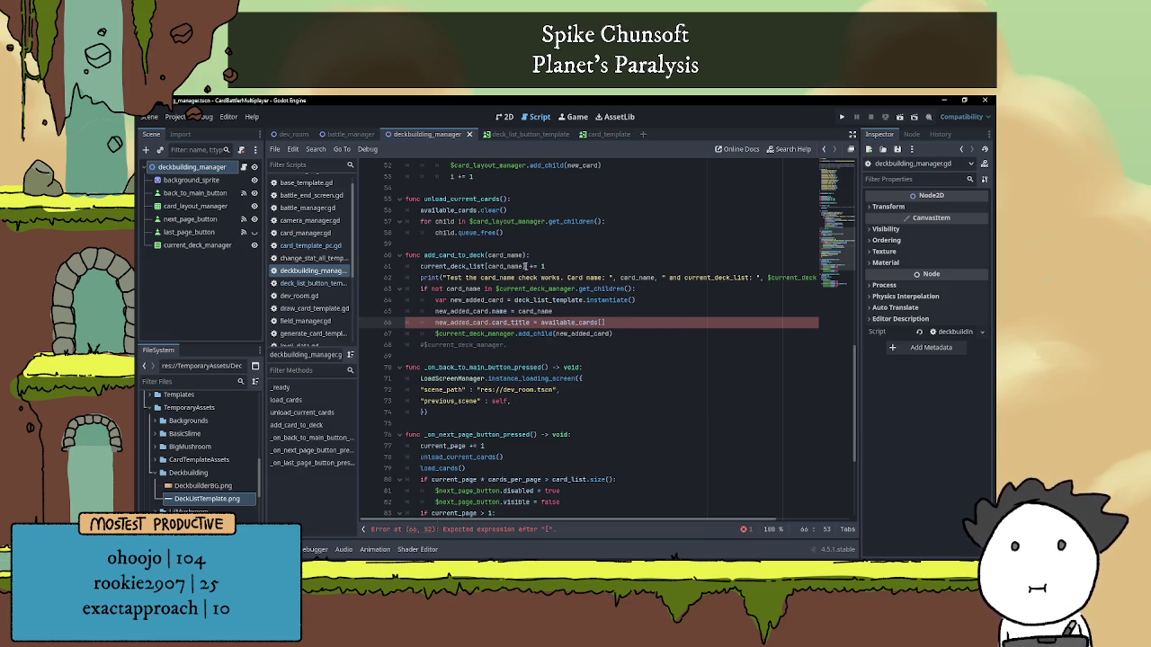
# Add an available_card_slot parameter to add_card_to_deck and index available_cards with it.
pyautogui.click(528, 255)
pyautogui.press('Right')
pyautogui.write(', available_card_slot')
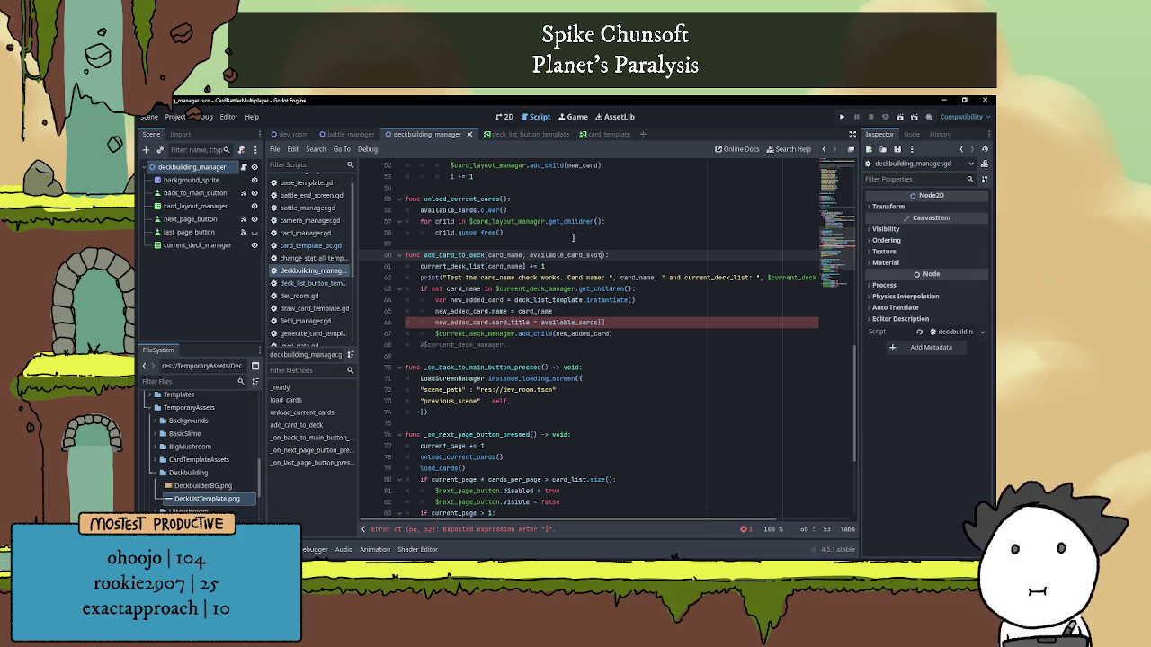
pyautogui.click(602, 321)
pyautogui.write('available_card_slot')
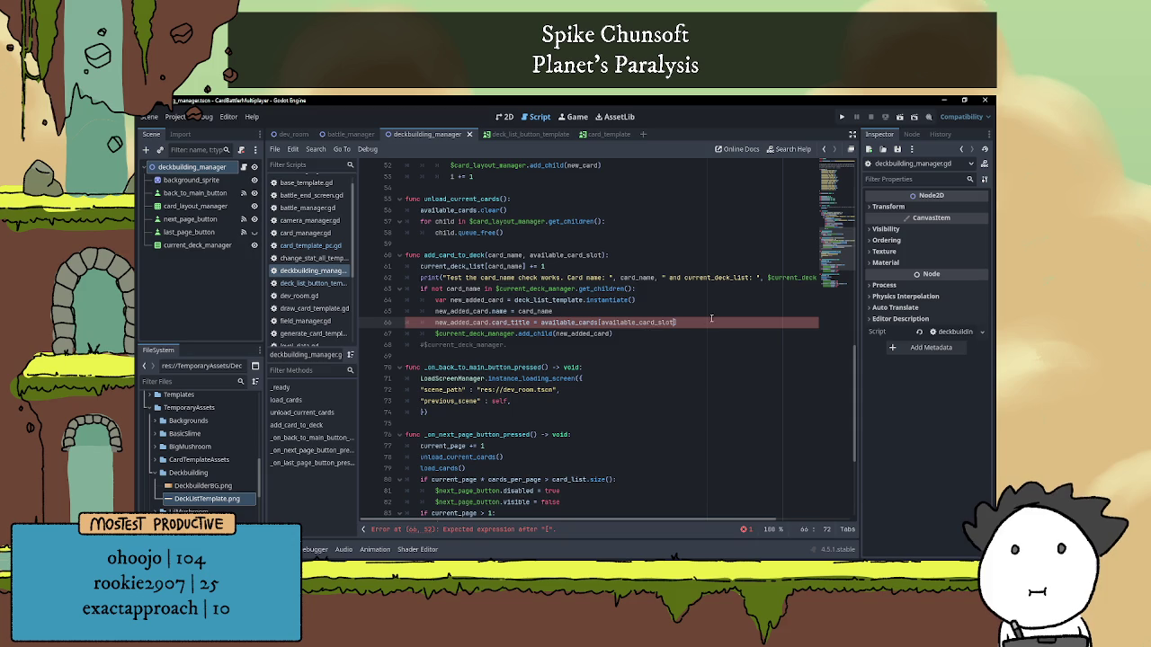
pyautogui.click(697, 321)
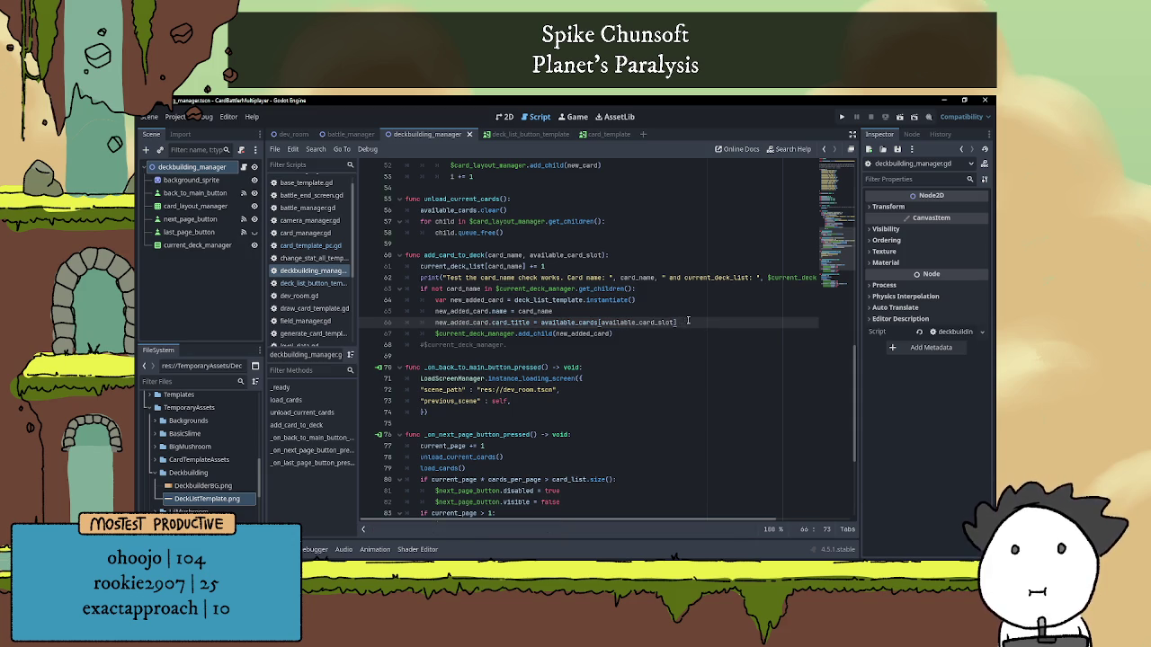
# Append [1] after available_cards[available_card_slot] on line 66 and open a new line below.
pyautogui.scroll(2, 626, 333)
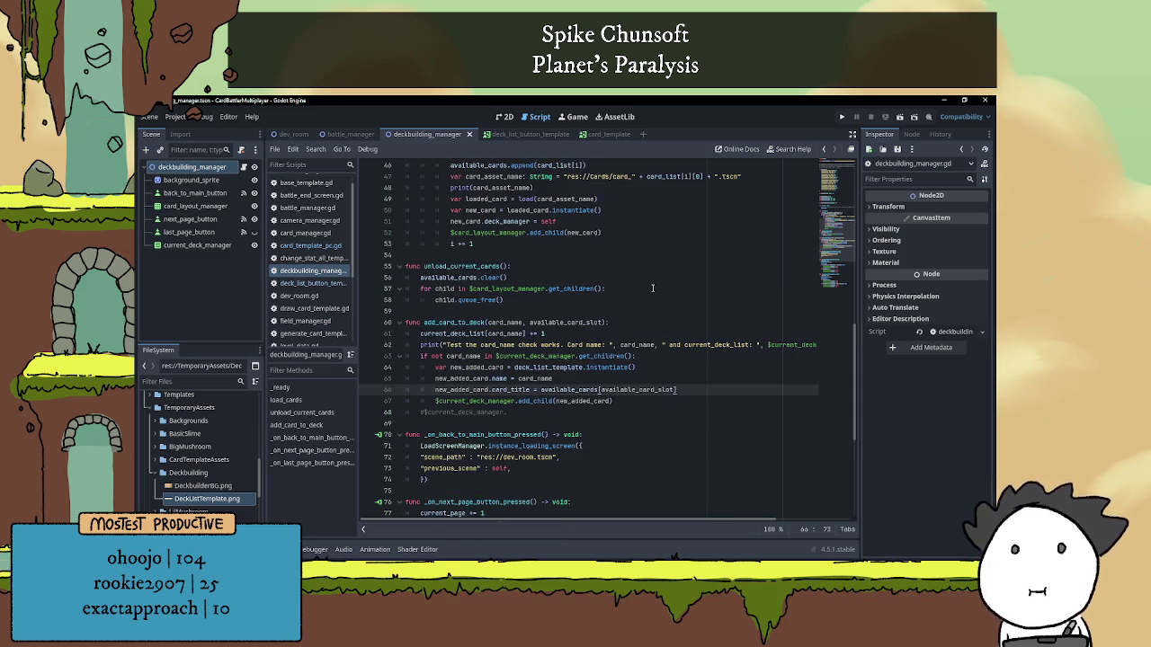
pyautogui.click(490, 389)
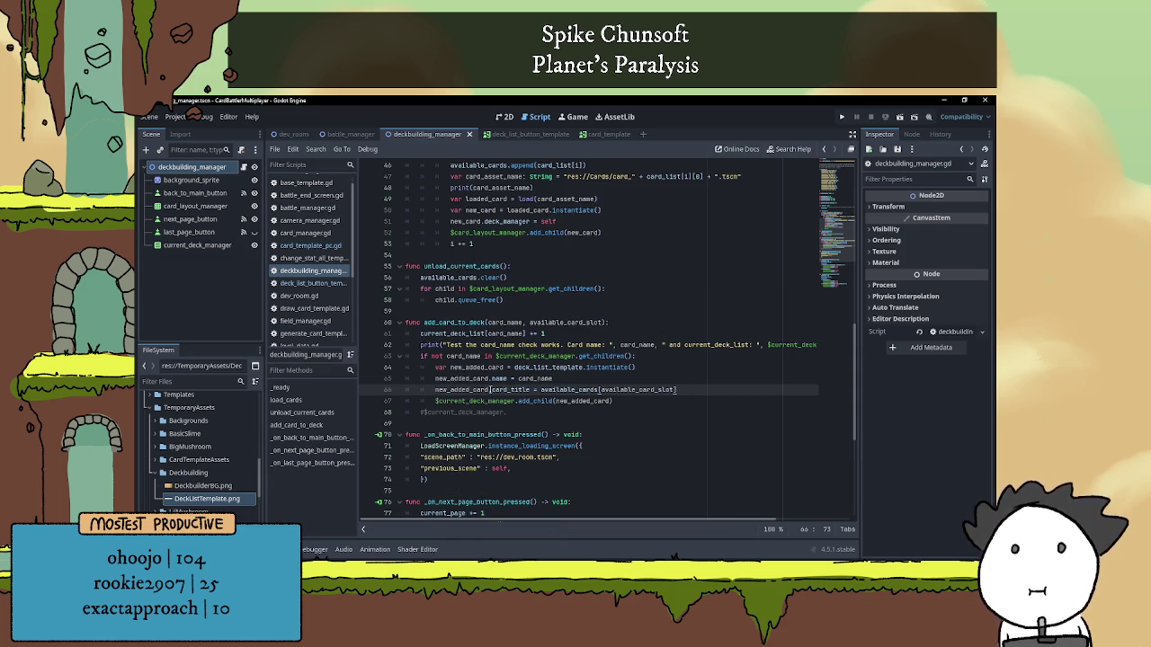
pyautogui.click(689, 384)
pyautogui.click(689, 389)
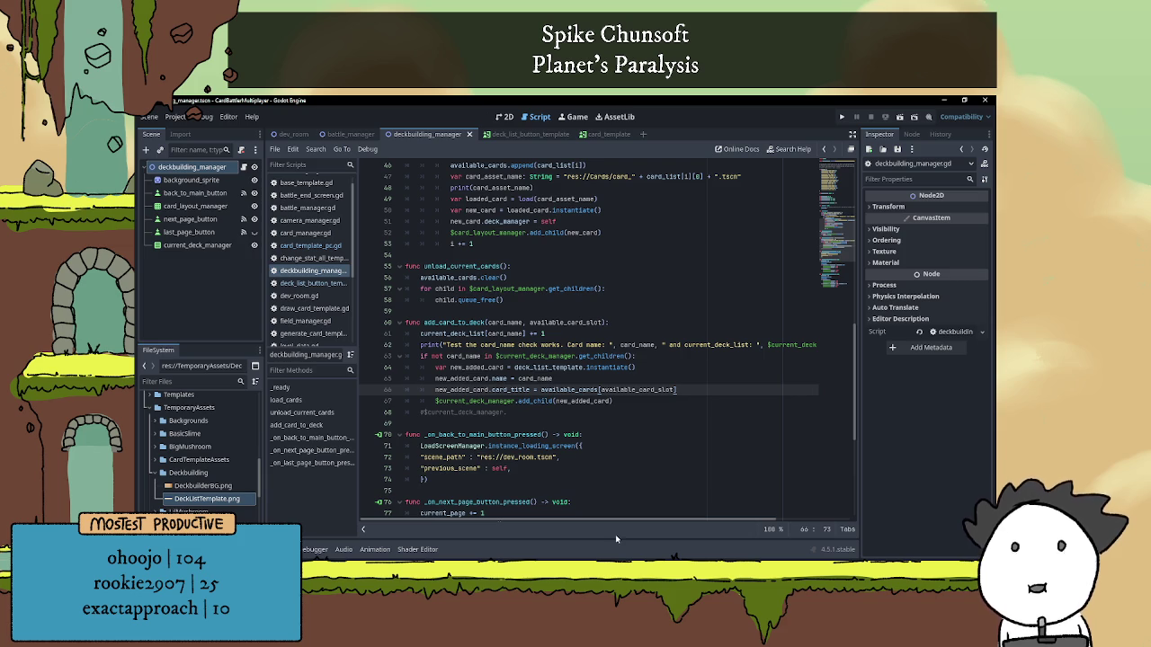
pyautogui.scroll(-1, 692, 395)
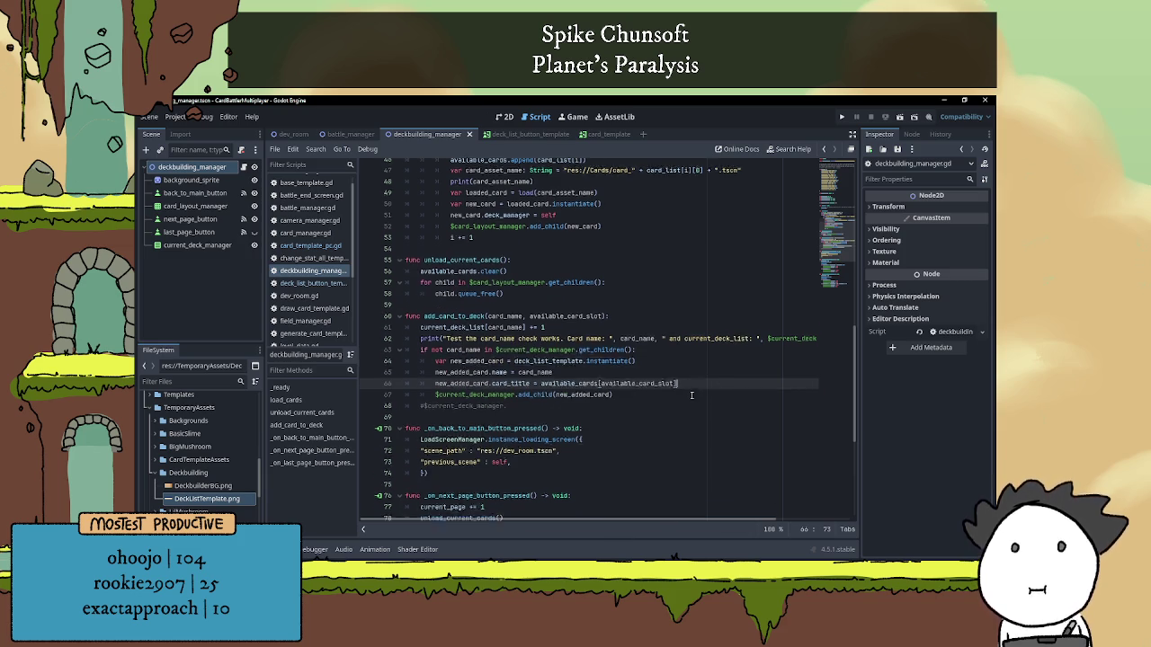
pyautogui.scroll(-3, 695, 382)
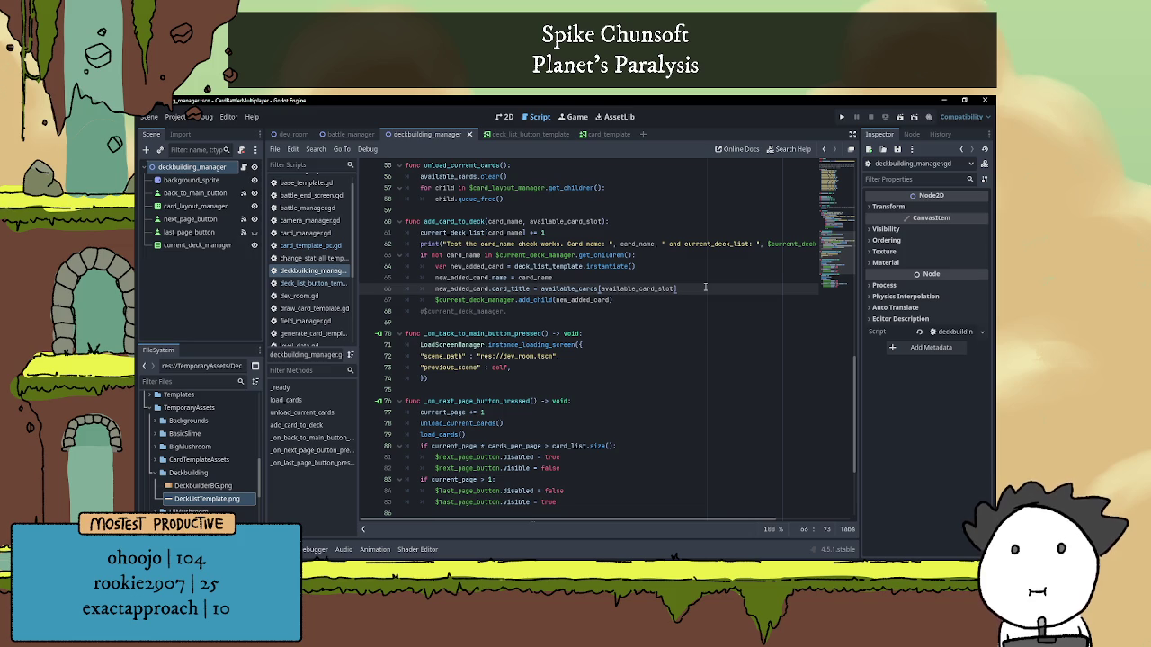
pyautogui.write('[')
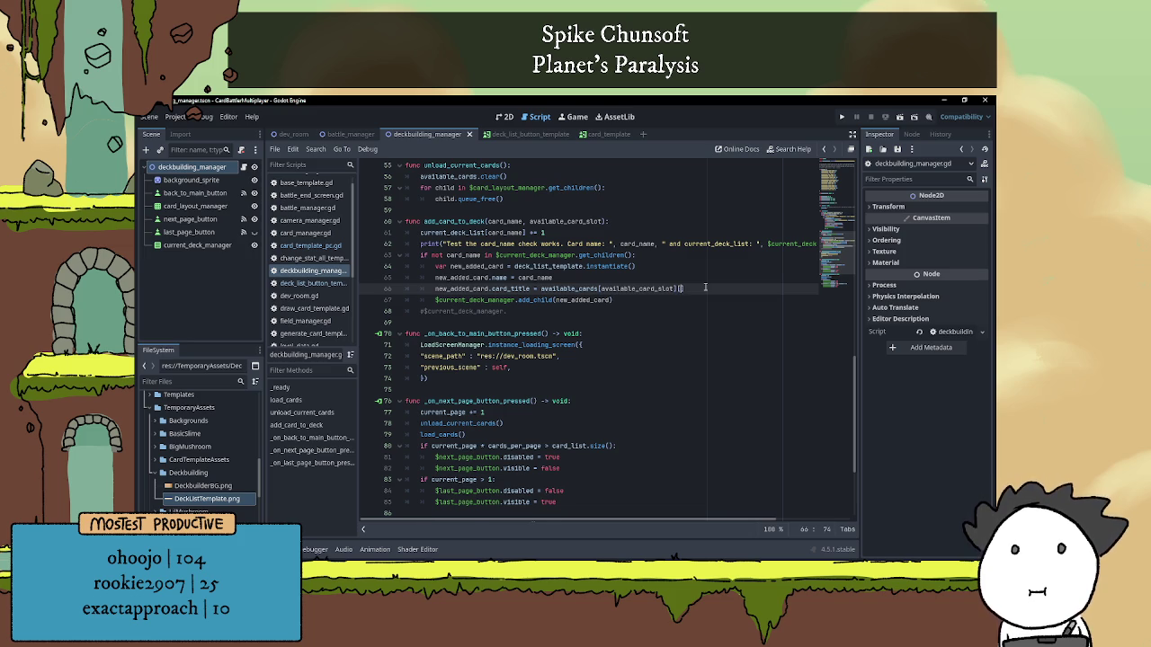
pyautogui.write('1')
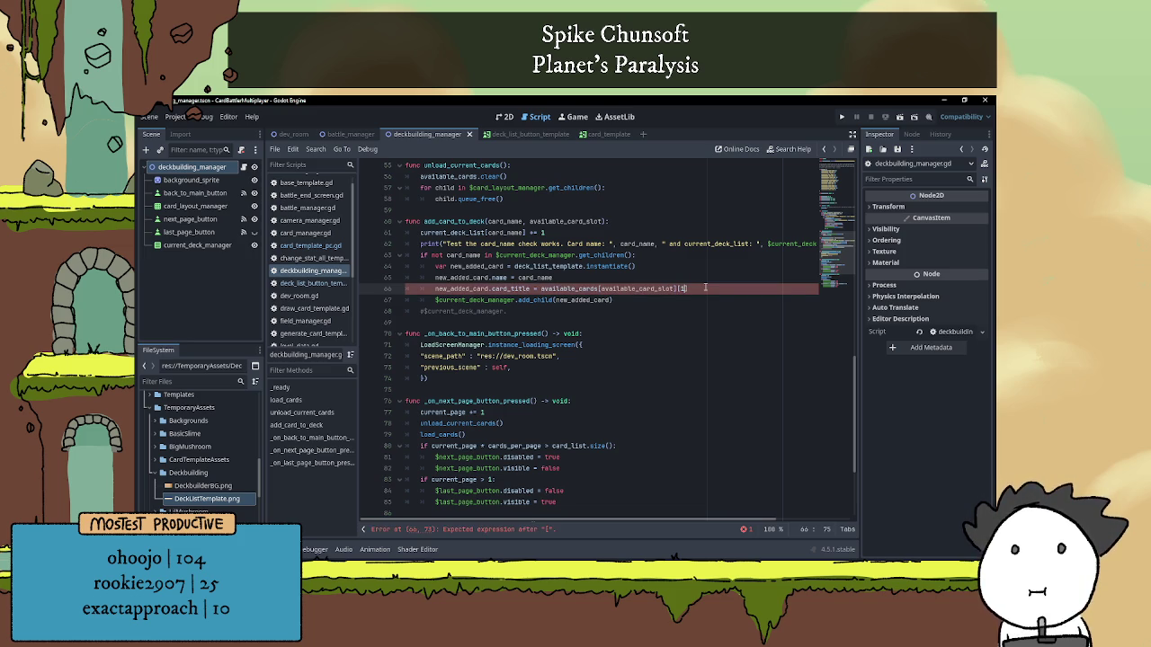
pyautogui.doubleClick(513, 289)
pyautogui.click(697, 289)
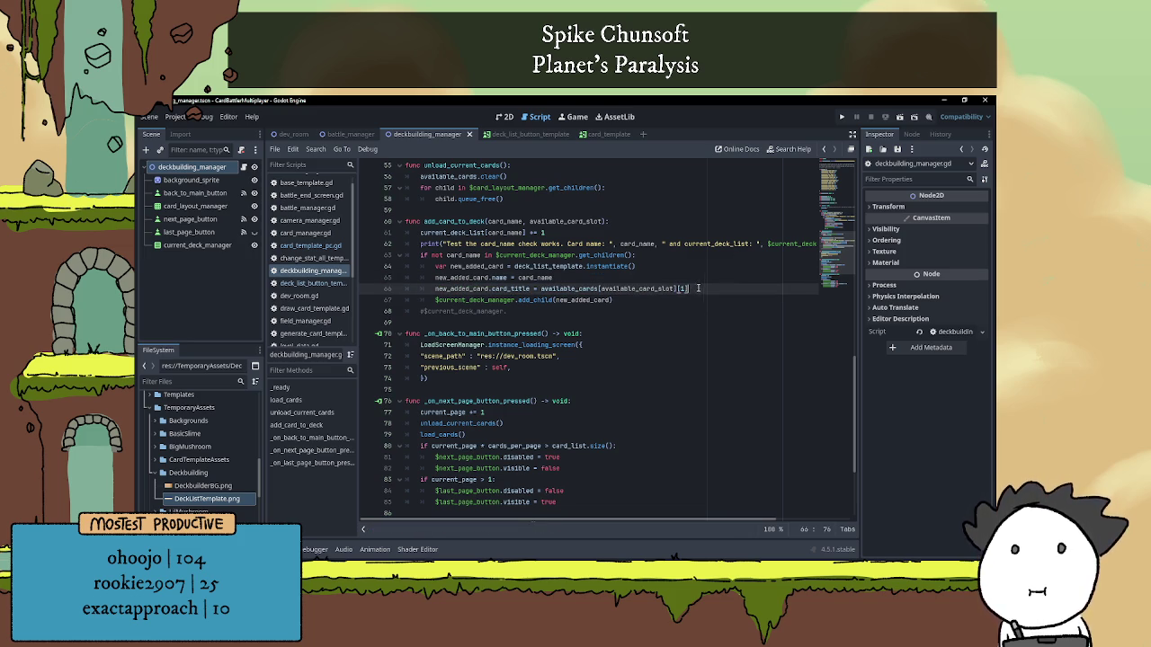
pyautogui.press('Return')
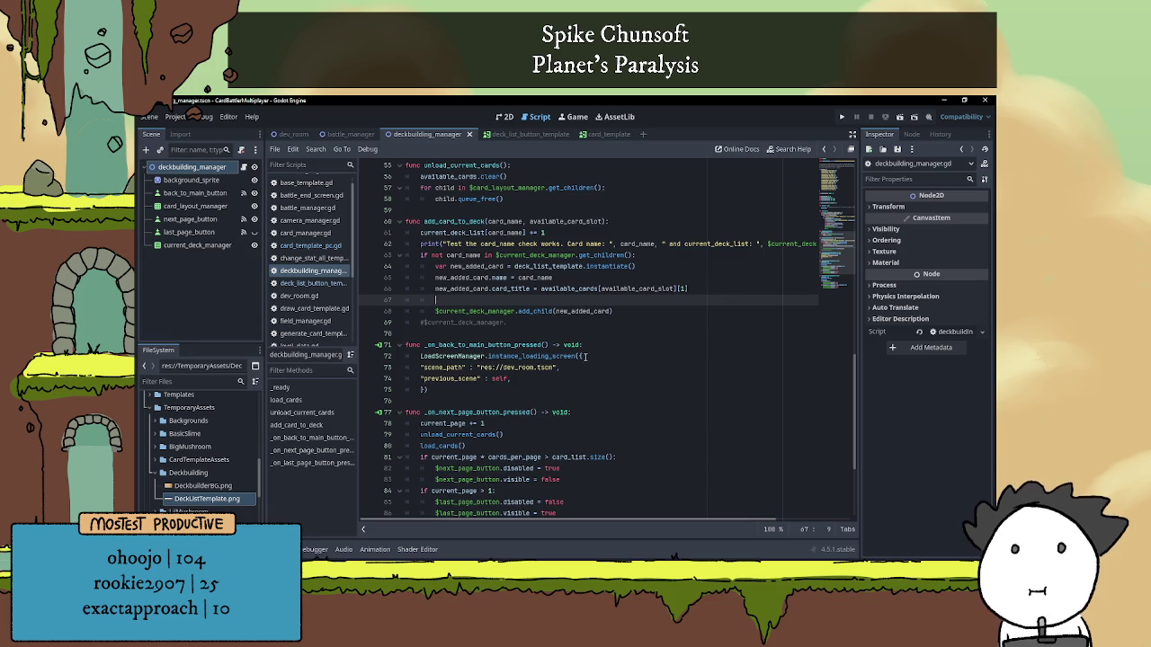
pyautogui.scroll(15, 494, 325)
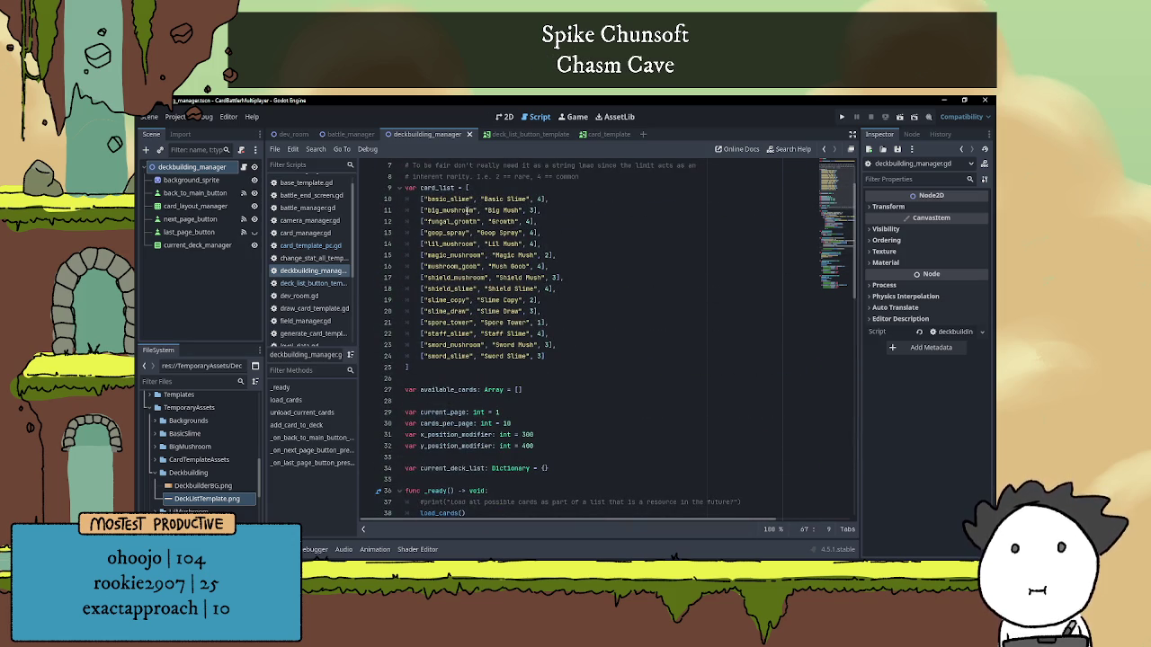
pyautogui.click(542, 199)
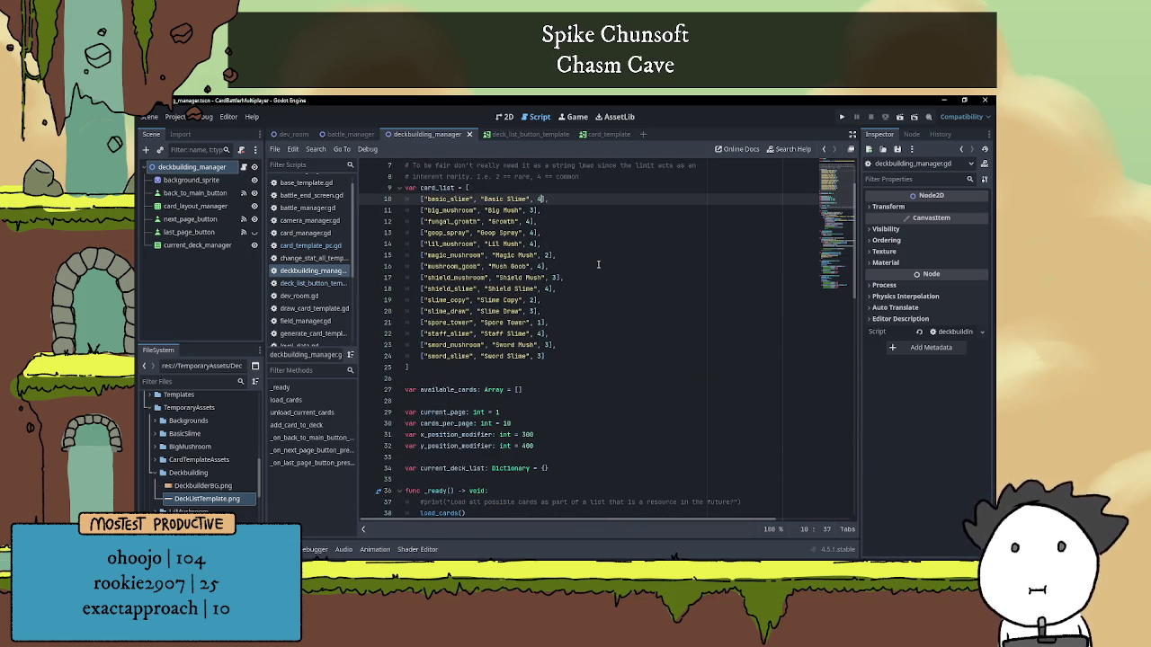
pyautogui.scroll(-15, 594, 263)
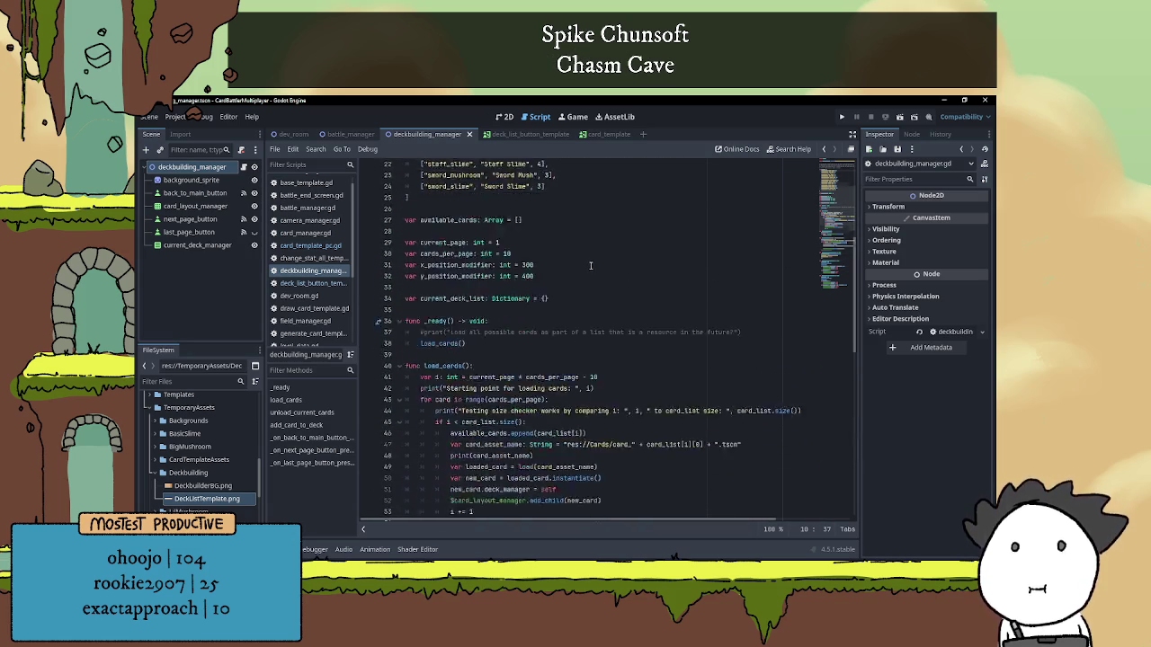
pyautogui.click(552, 289)
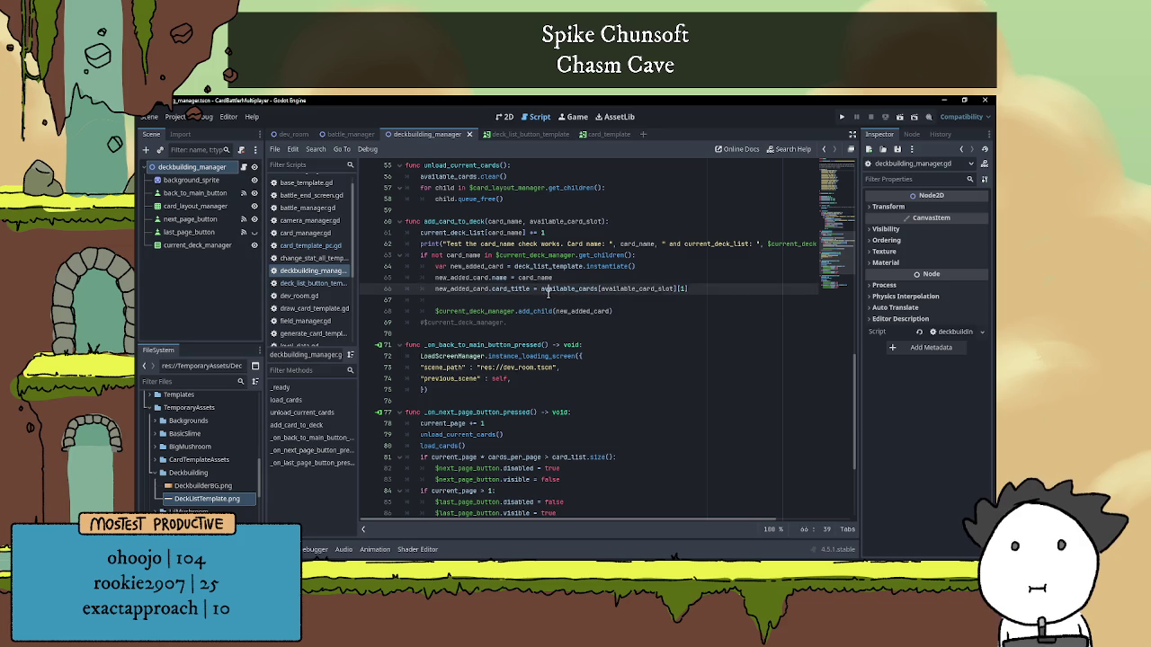
pyautogui.moveTo(558, 311); pyautogui.dragTo(561, 305)
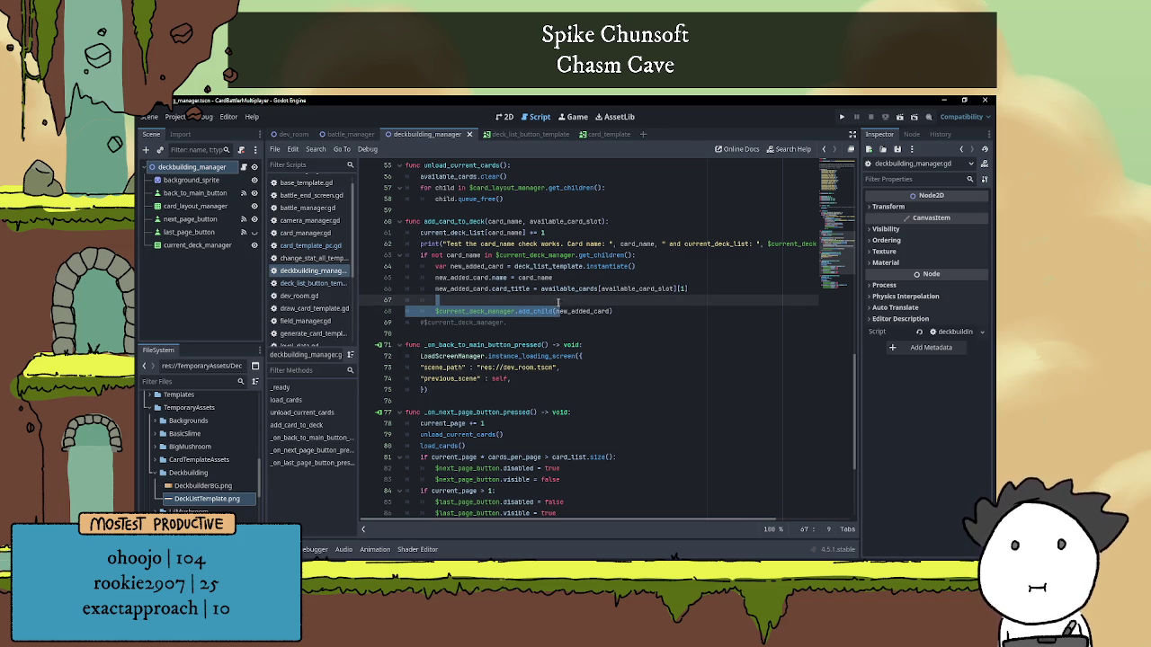
pyautogui.click(538, 297)
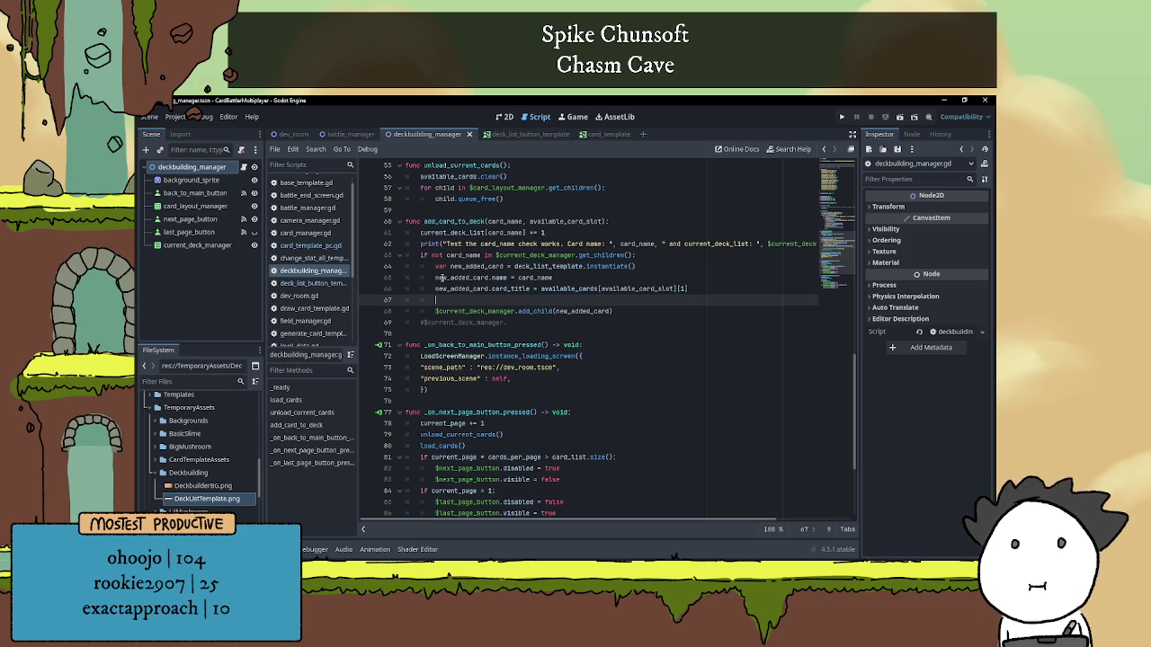
pyautogui.click(471, 267)
pyautogui.click(669, 267)
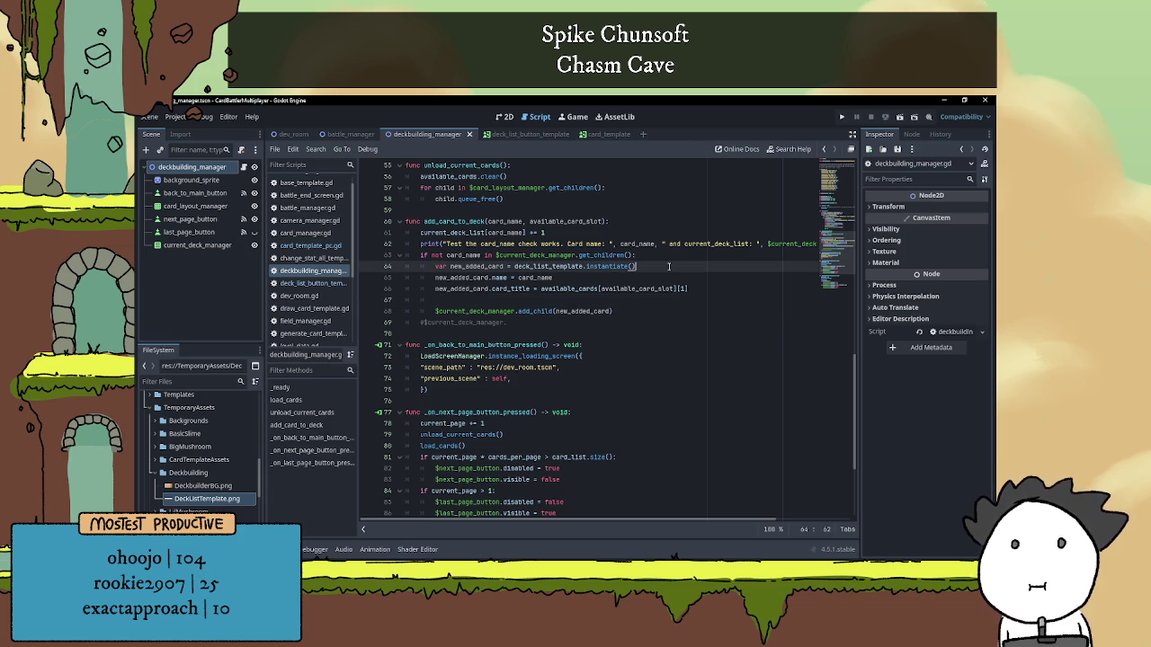
pyautogui.click(505, 297)
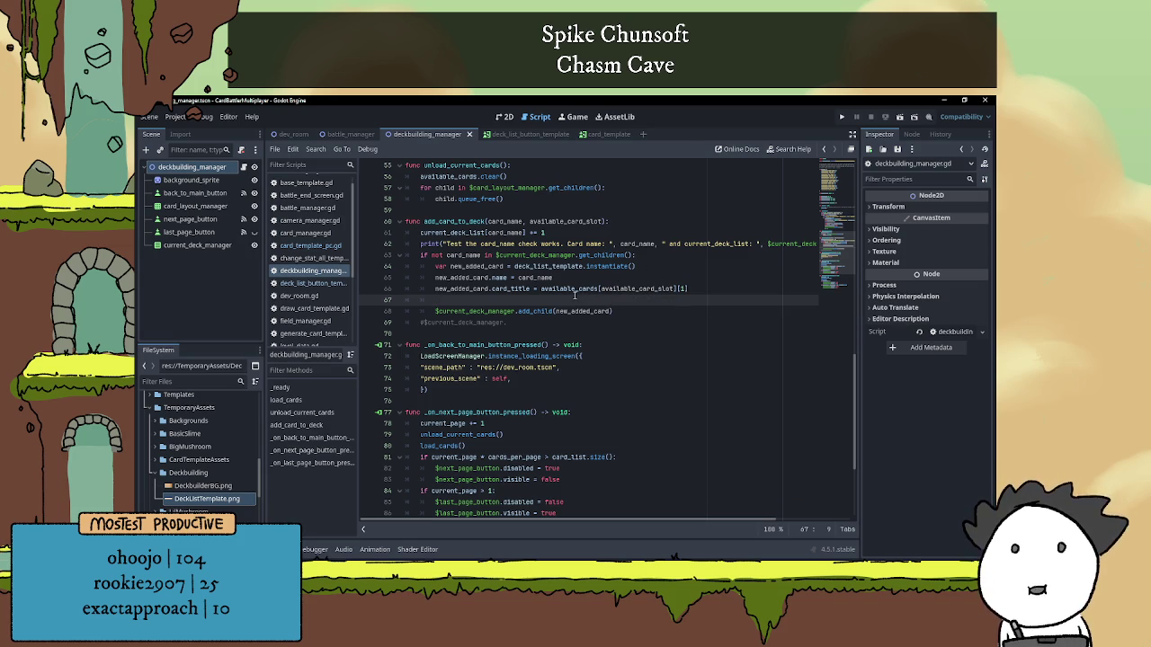
# Leave the Godot script editor for the itch.io 'Throw to 1000000' page in the browser.
pyautogui.moveTo(574, 291)
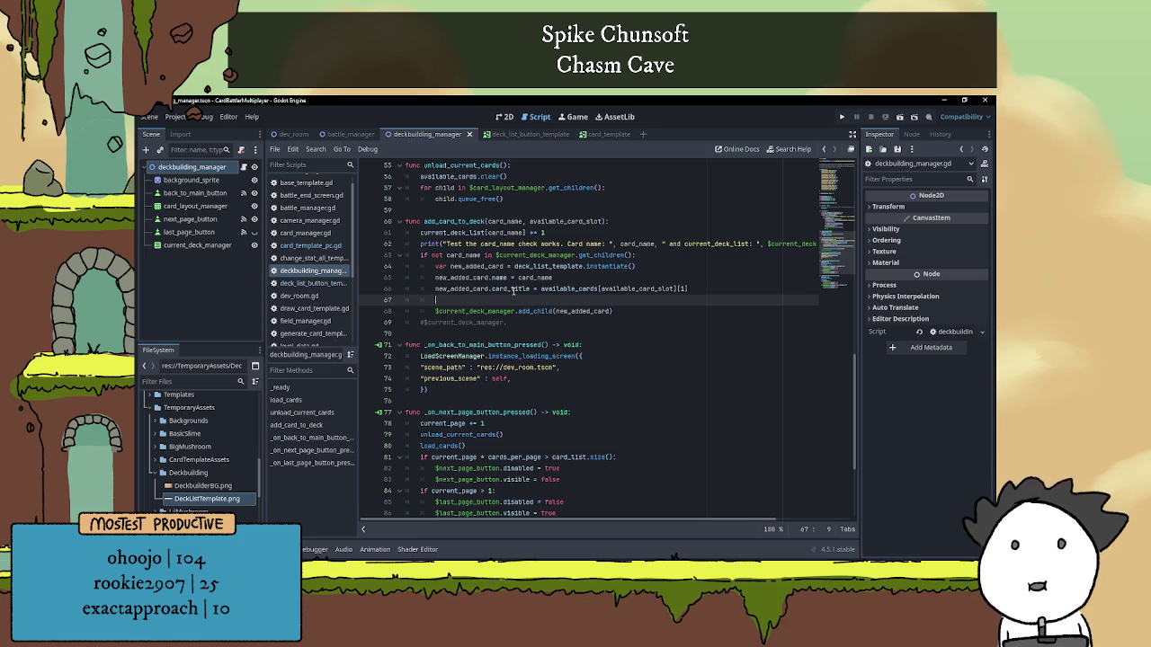
pyautogui.doubleClick(561, 288)
pyautogui.click(599, 289)
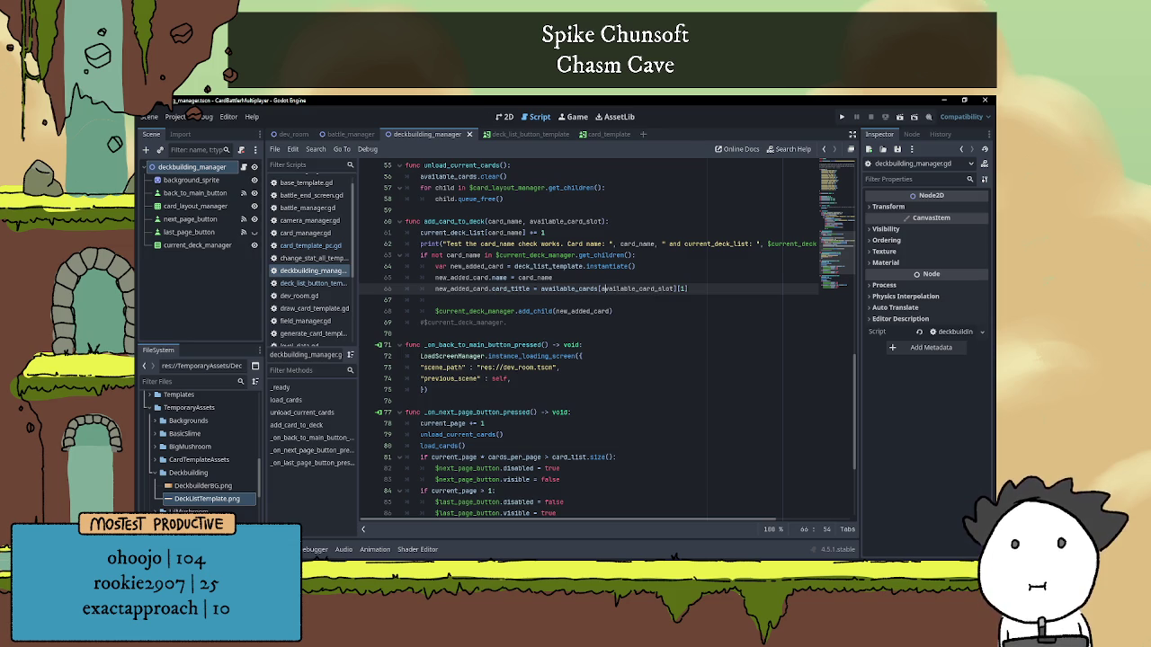
pyautogui.hotkey('alt', 'Tab')
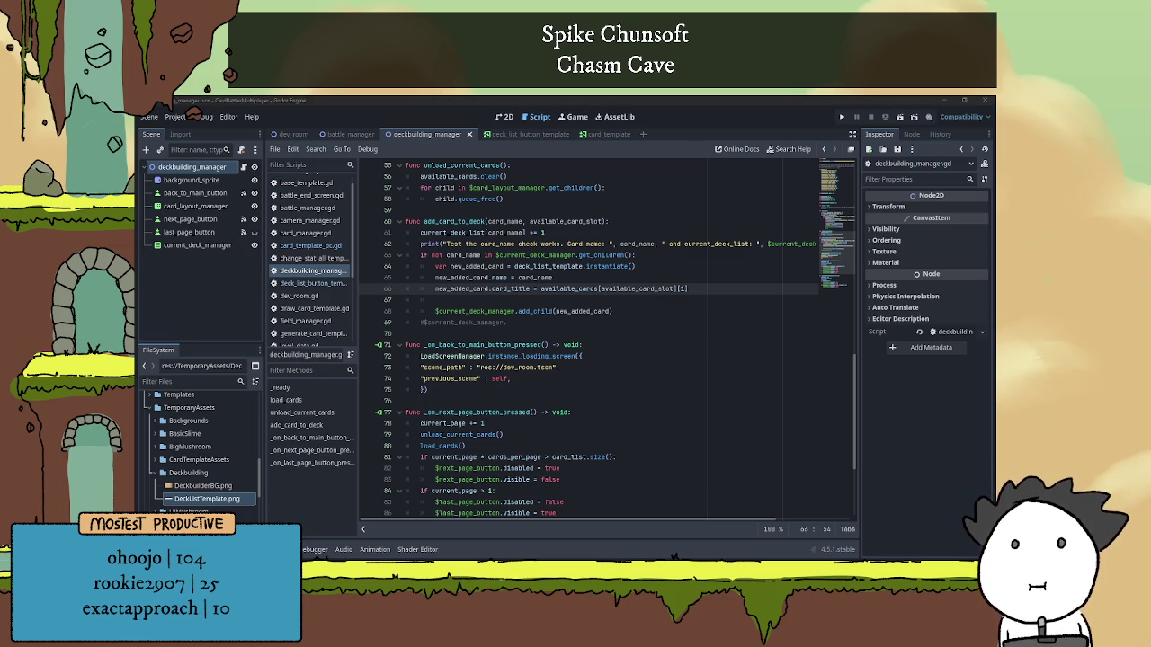
pyautogui.hotkey('alt', 'Tab')
pyautogui.hotkey('alt', 'Tab')
pyautogui.hotkey('alt', 'Tab')
pyautogui.hotkey('alt', 'Tab')
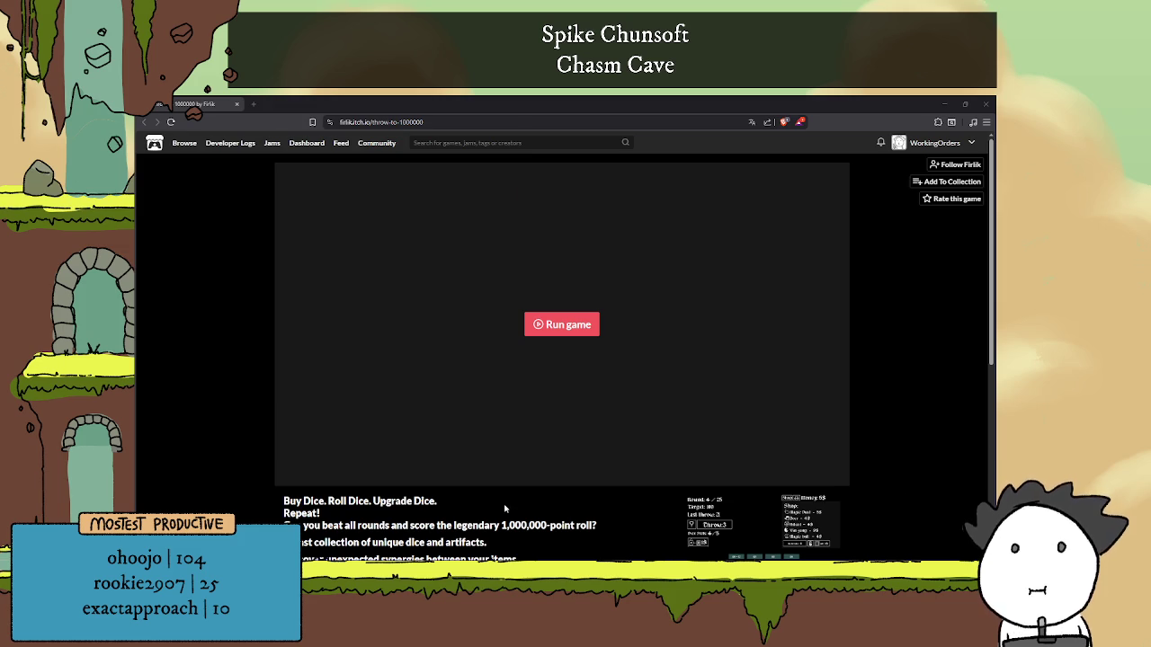
# Scroll through the Throw to 1000000 page's description, screenshots and comments.
pyautogui.scroll(-3, 503, 509)
pyautogui.click(526, 395)
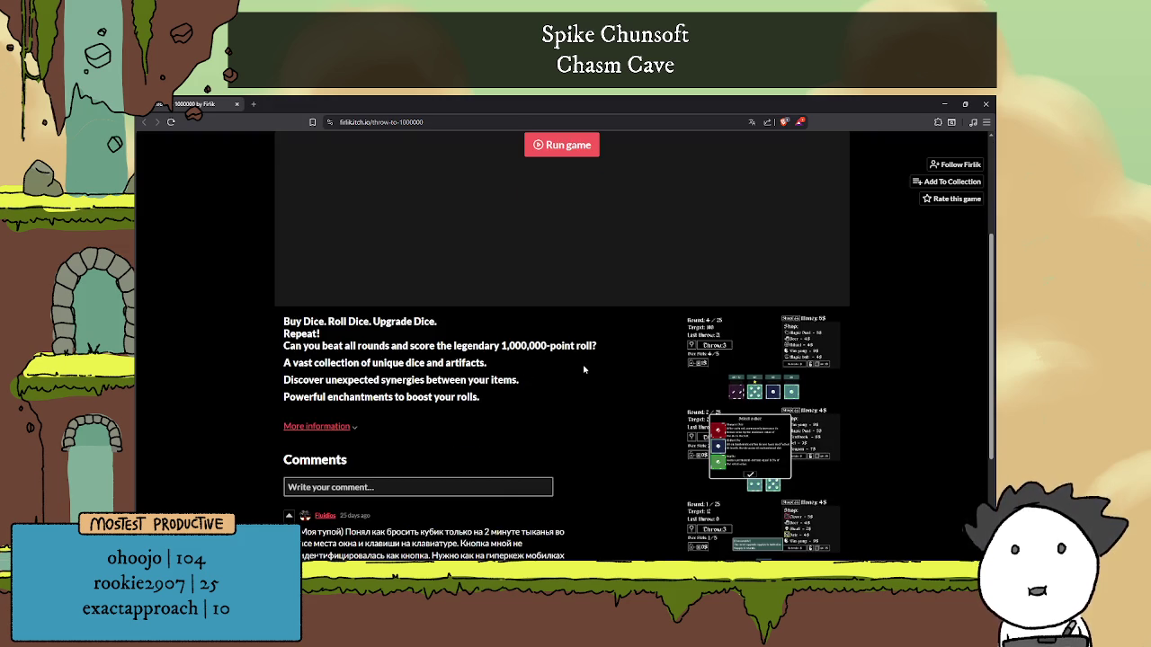
pyautogui.scroll(1, 589, 371)
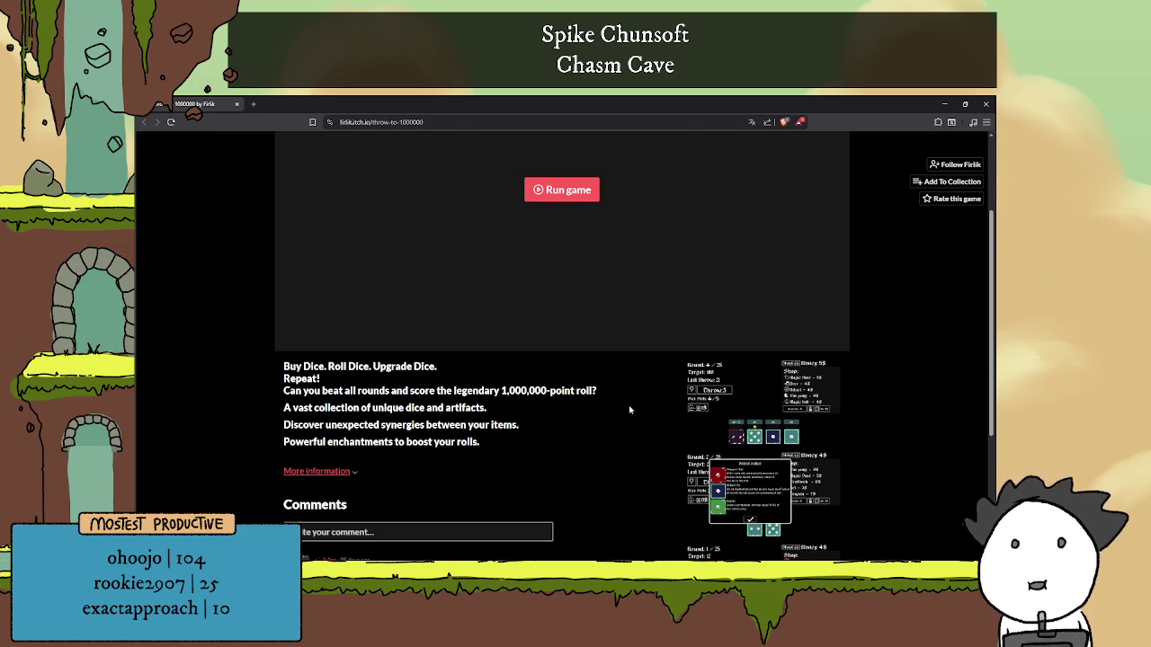
pyautogui.scroll(1, 628, 429)
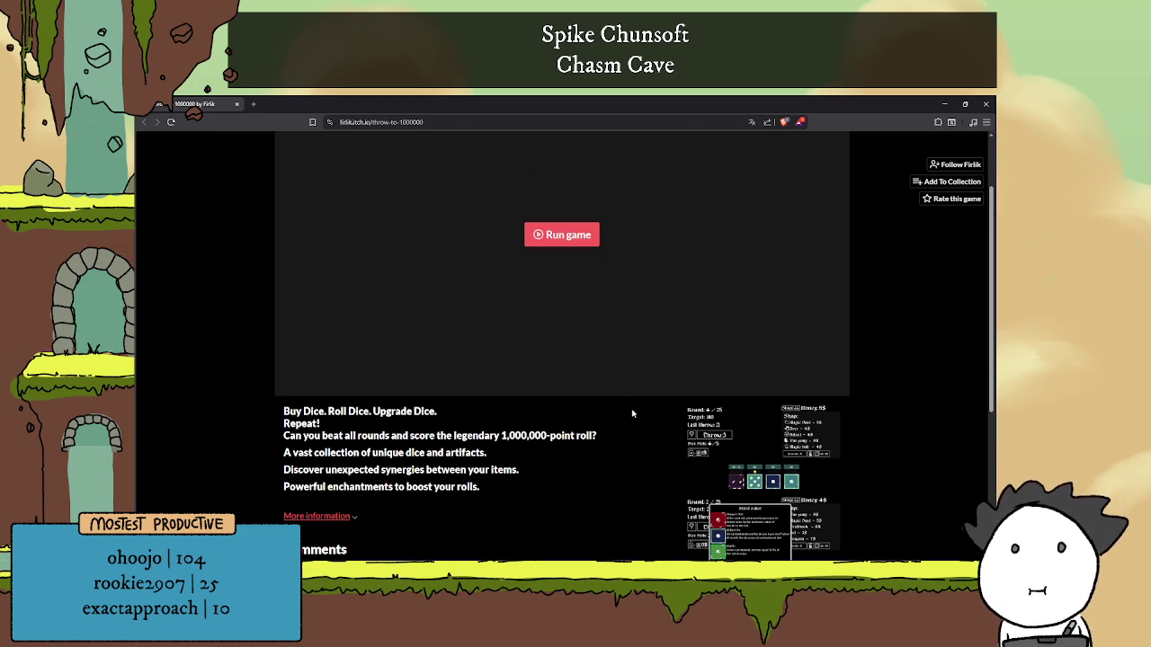
pyautogui.scroll(-1, 632, 414)
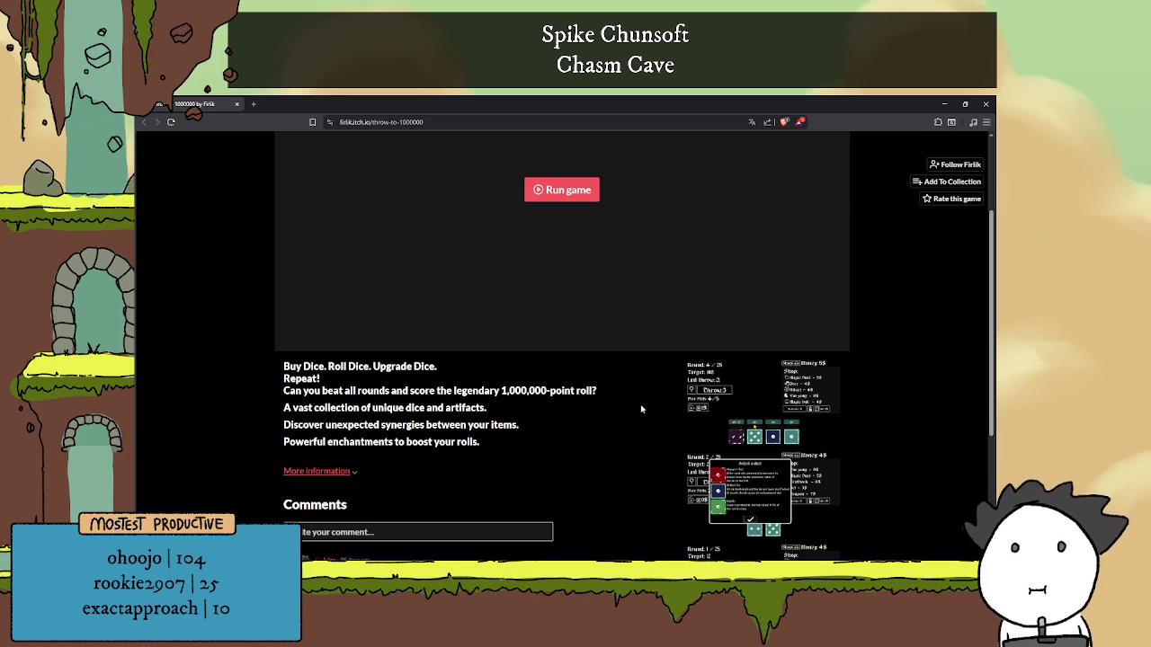
pyautogui.scroll(-2, 640, 409)
pyautogui.scroll(-3, 640, 409)
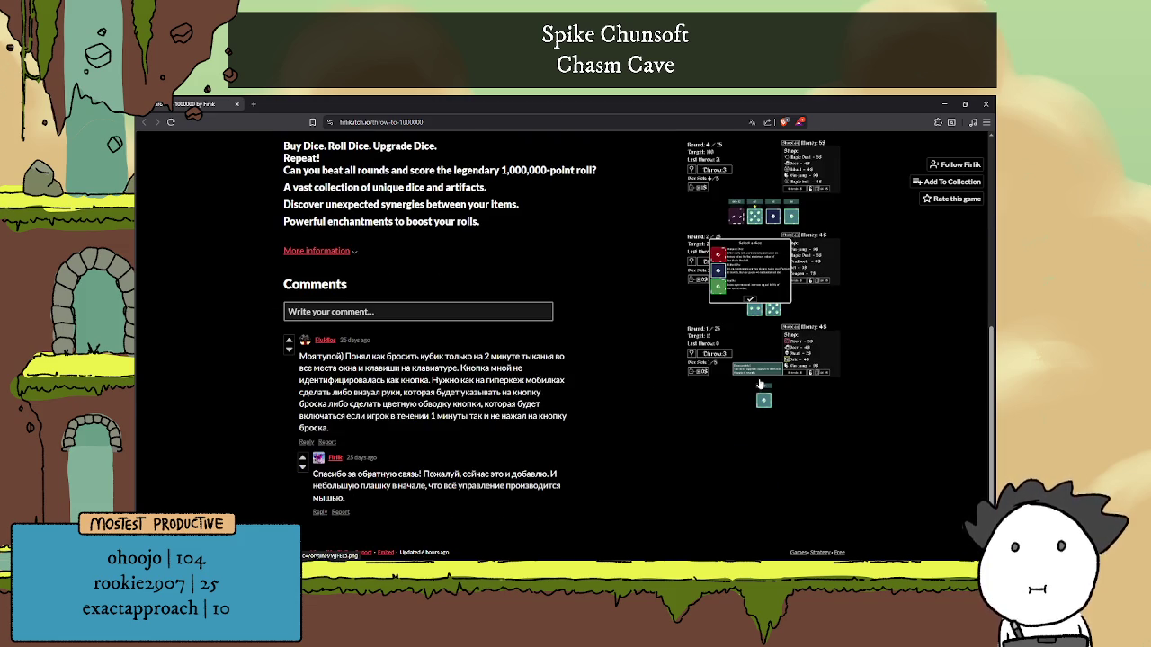
pyautogui.scroll(5, 750, 382)
pyautogui.scroll(-3, 755, 377)
# Browse the game's screenshots in the viewer, close it, and start the game embed.
pyautogui.click(761, 262)
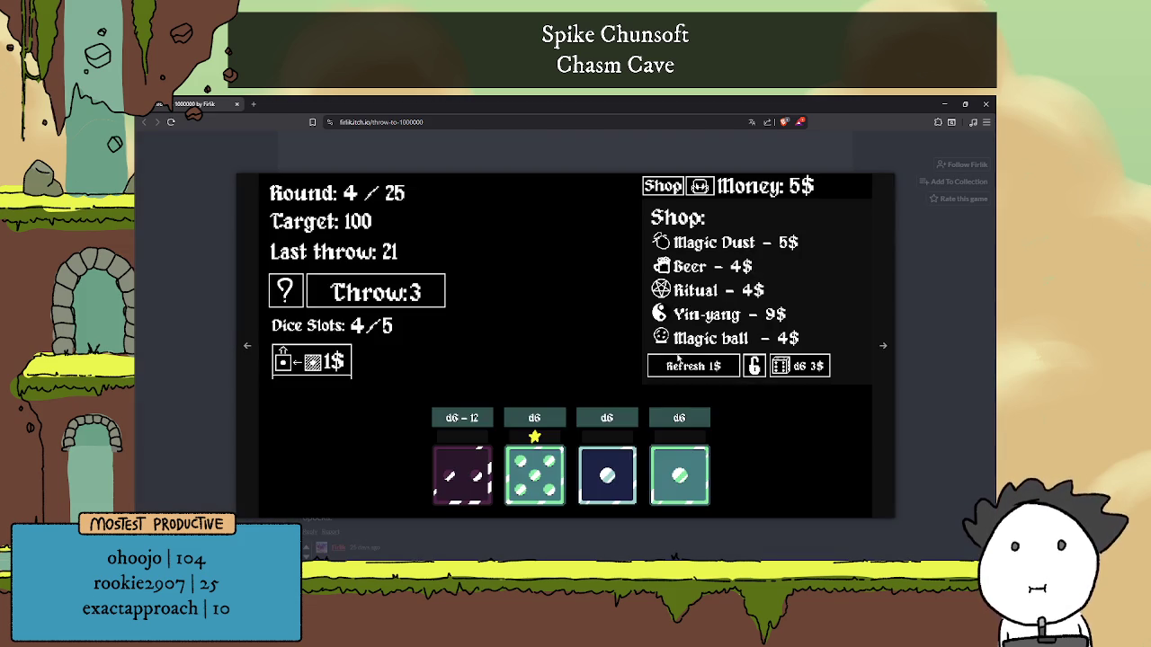
pyautogui.click(882, 342)
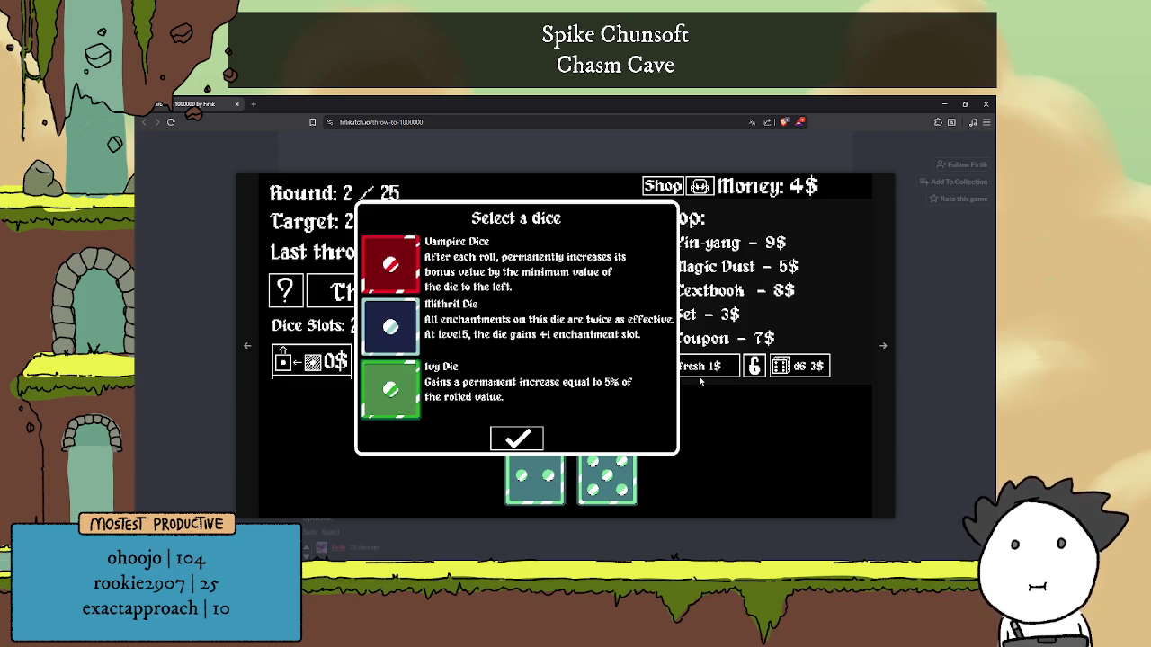
pyautogui.click(878, 348)
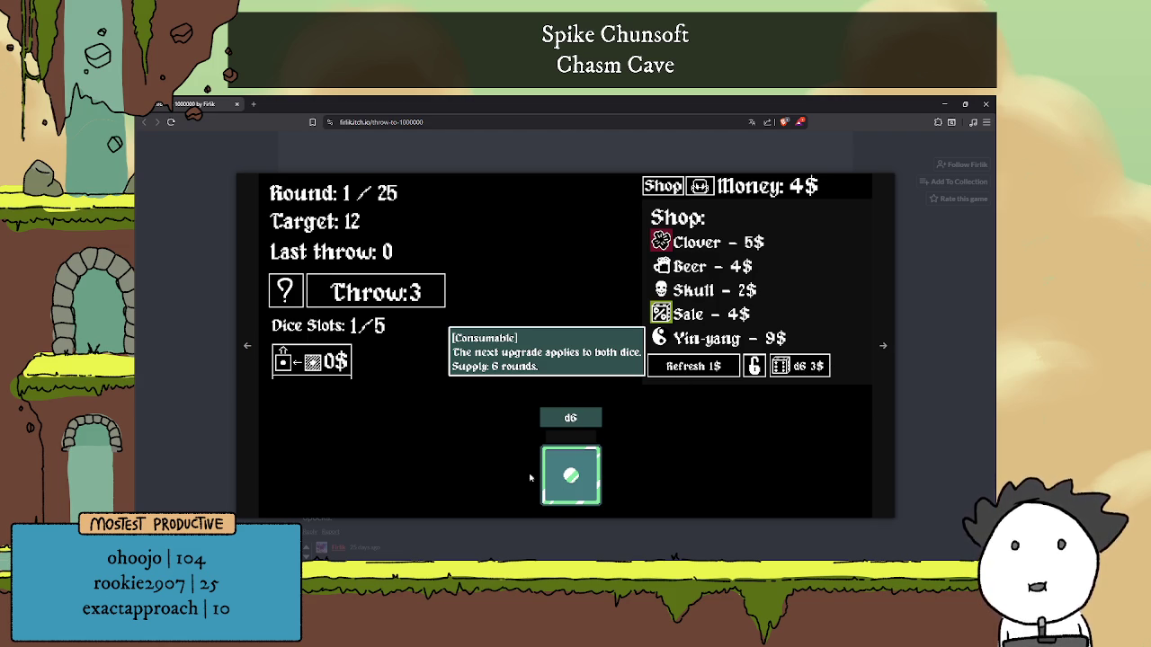
pyautogui.click(880, 345)
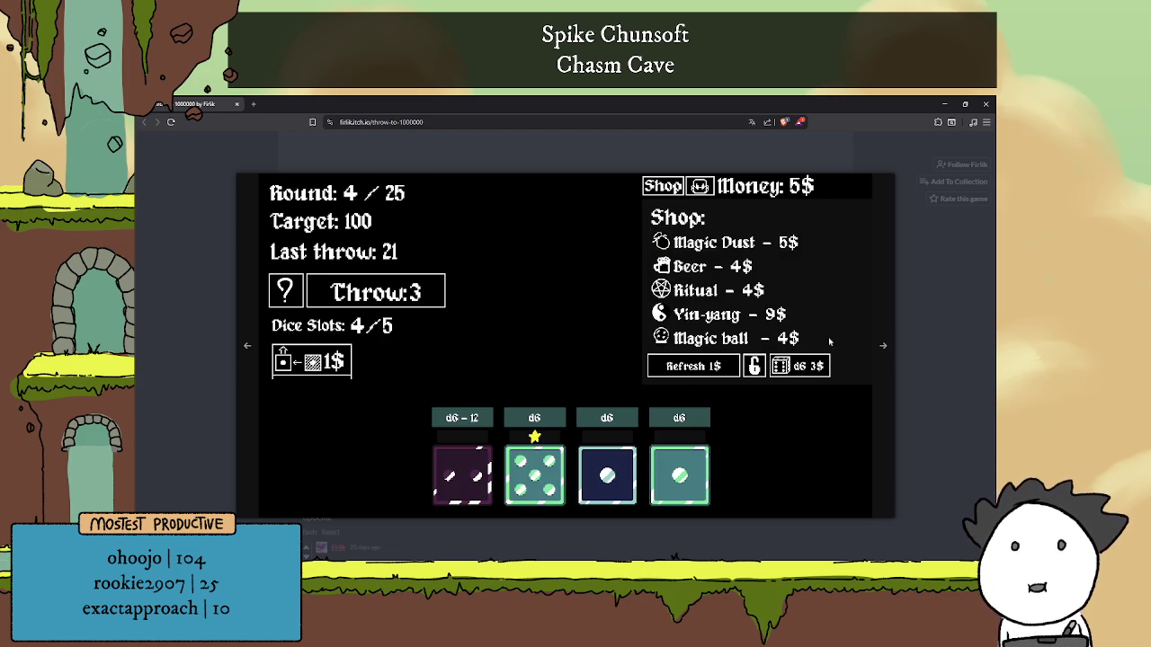
pyautogui.click(879, 342)
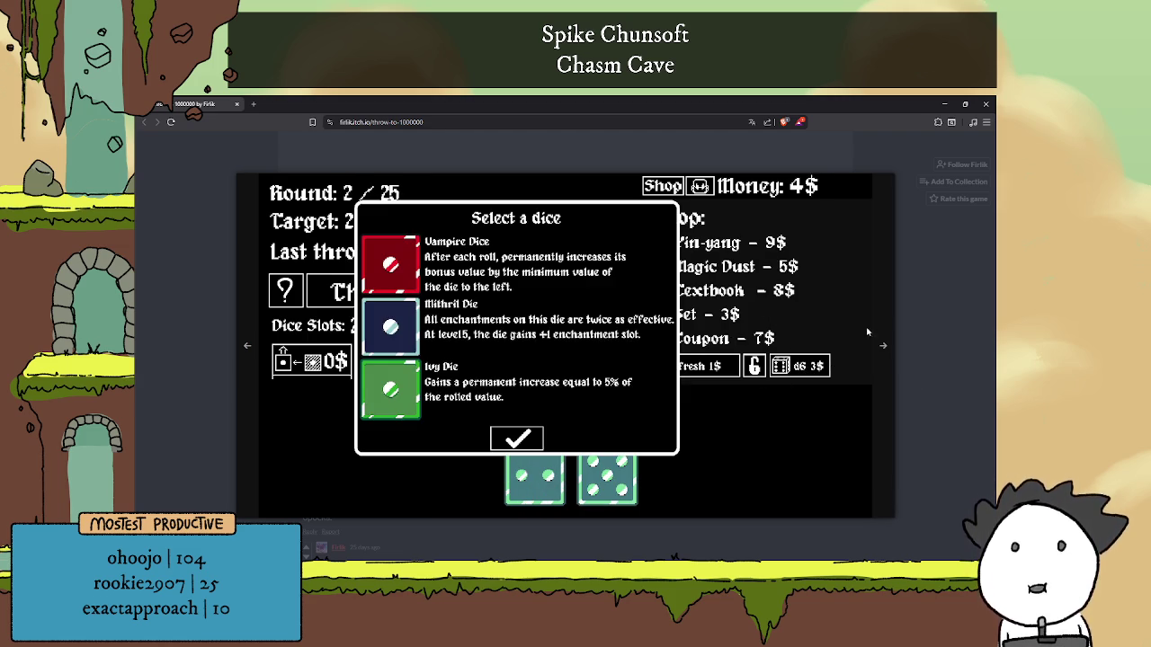
pyautogui.click(404, 153)
pyautogui.scroll(3, 589, 306)
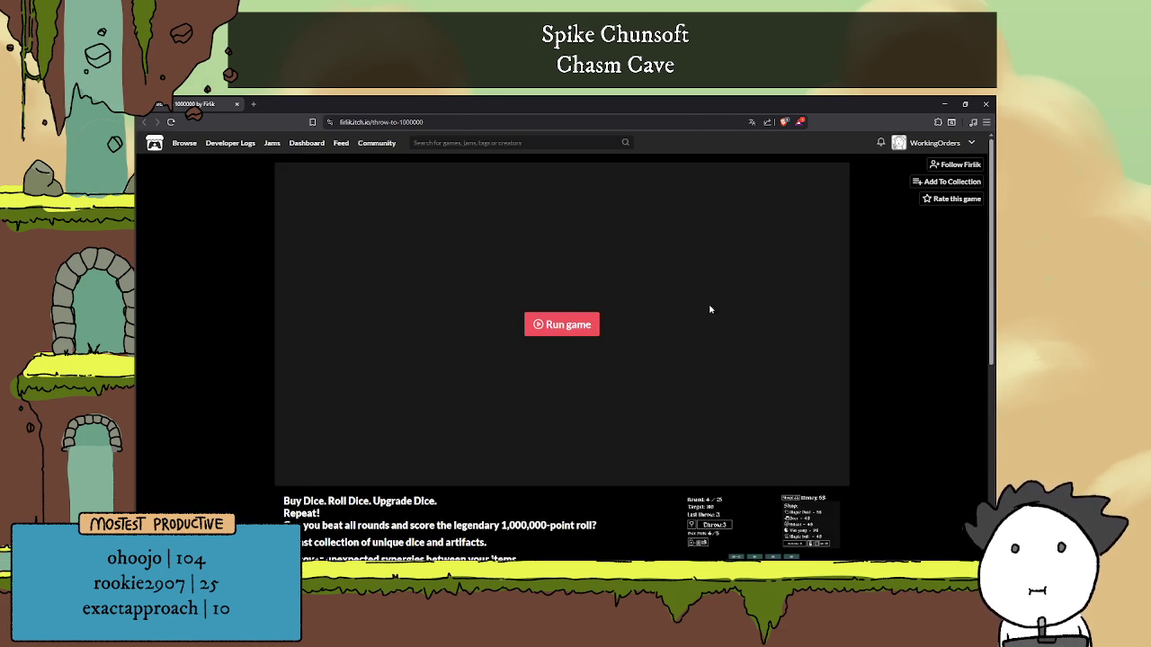
pyautogui.click(557, 331)
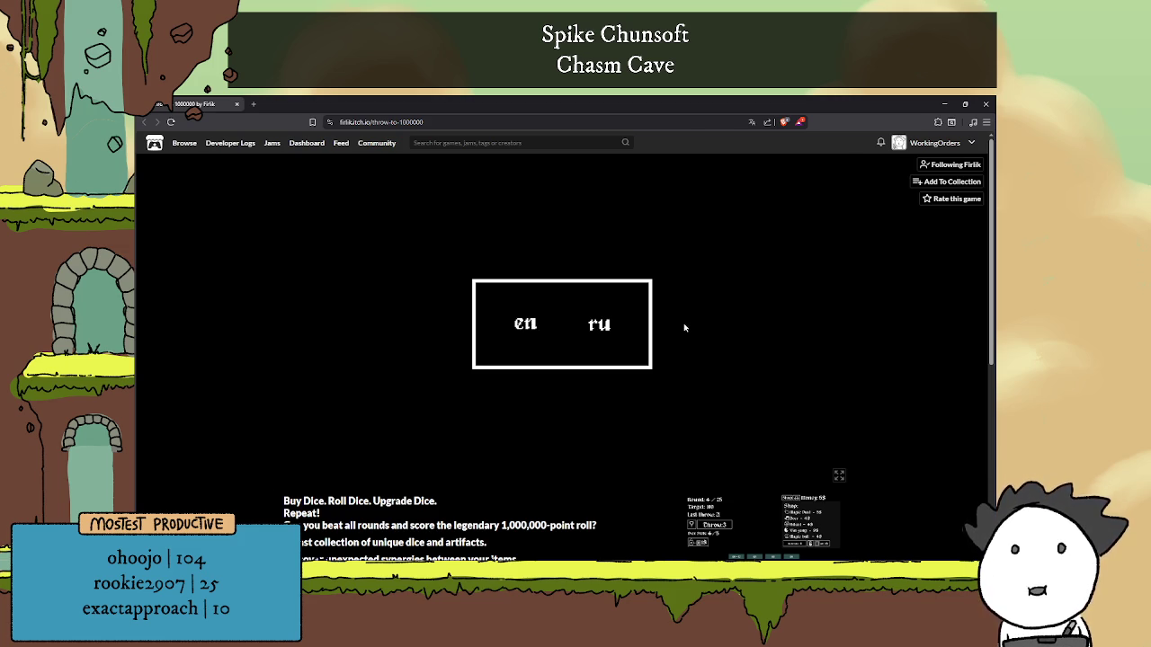
# Choose English as the game language and toggle the game's fullscreen view.
pyautogui.click(527, 324)
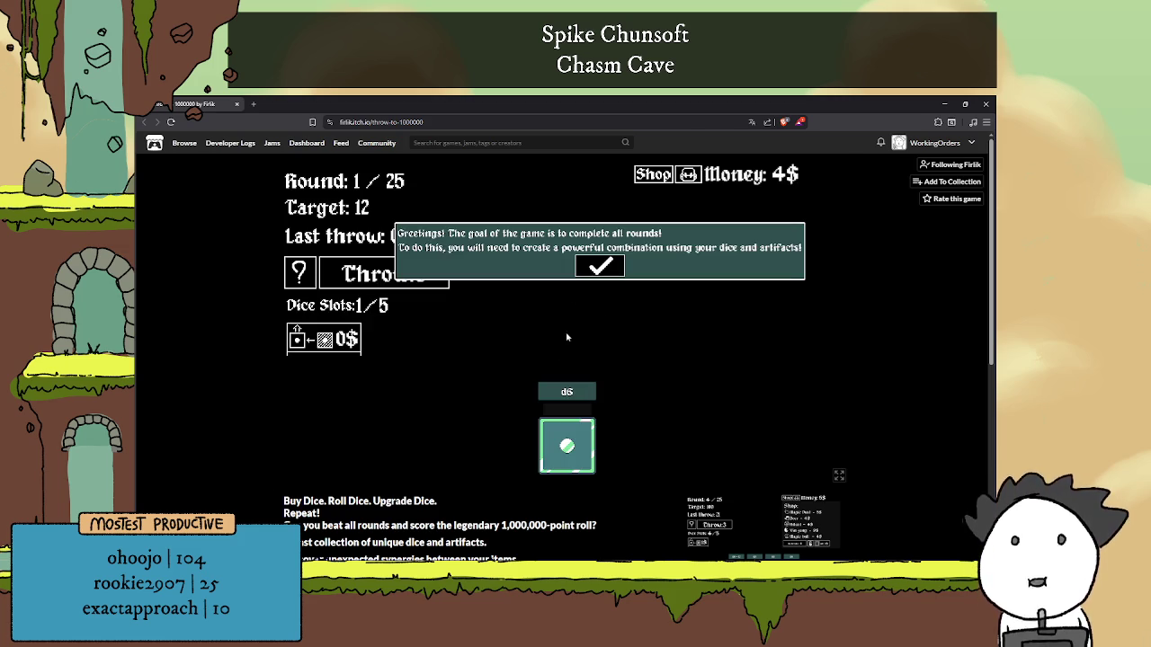
pyautogui.click(838, 474)
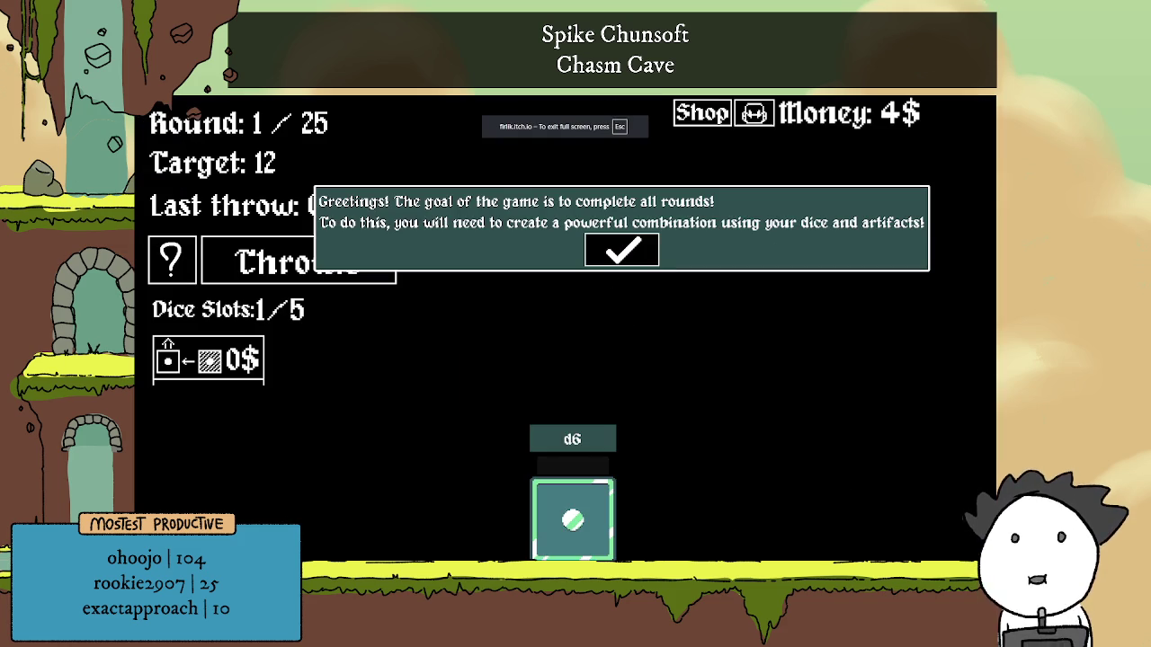
pyautogui.press('Escape')
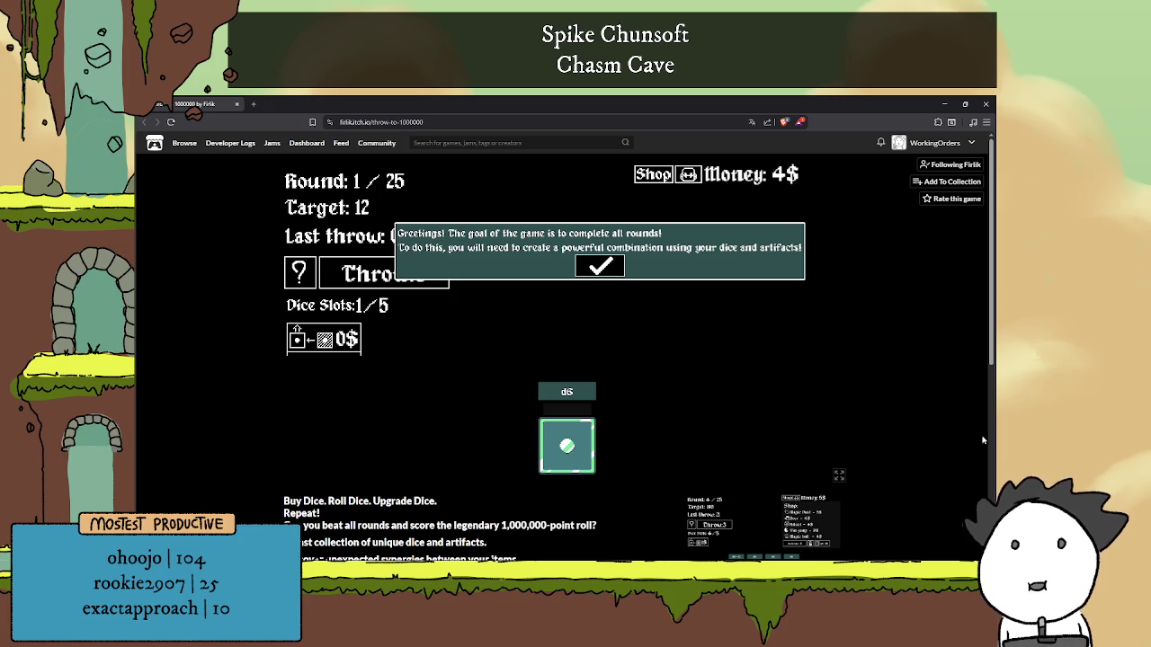
# Return to fullscreen, dismiss the greeting and rolling tips, and make the first roll.
pyautogui.click(838, 474)
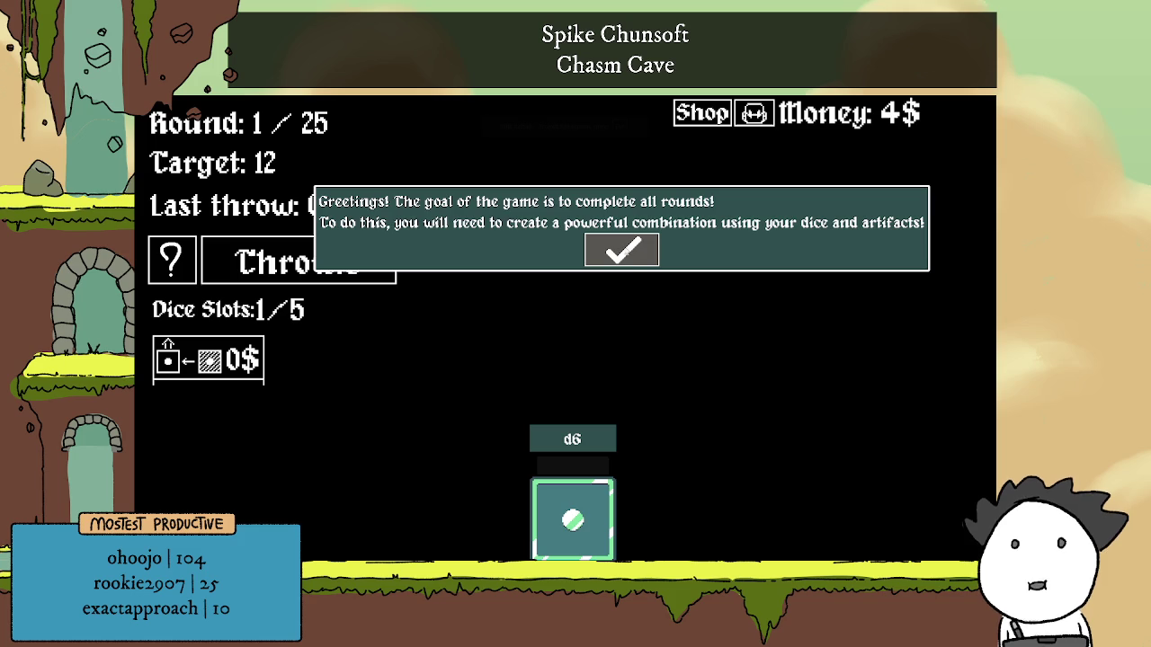
pyautogui.click(632, 263)
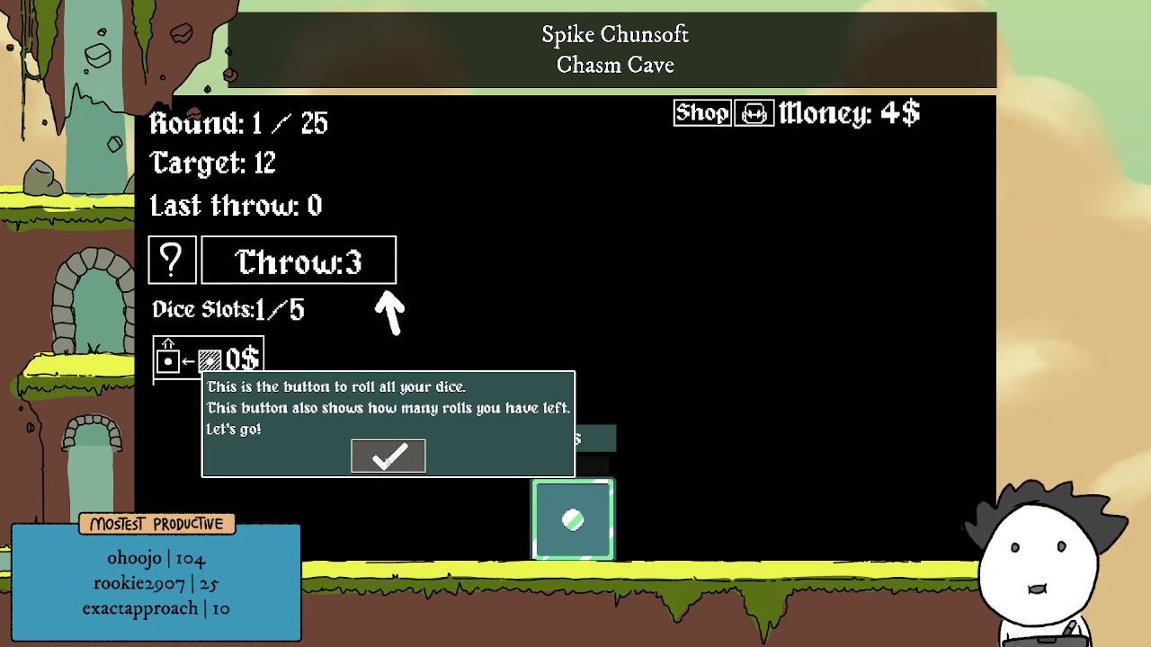
pyautogui.click(388, 456)
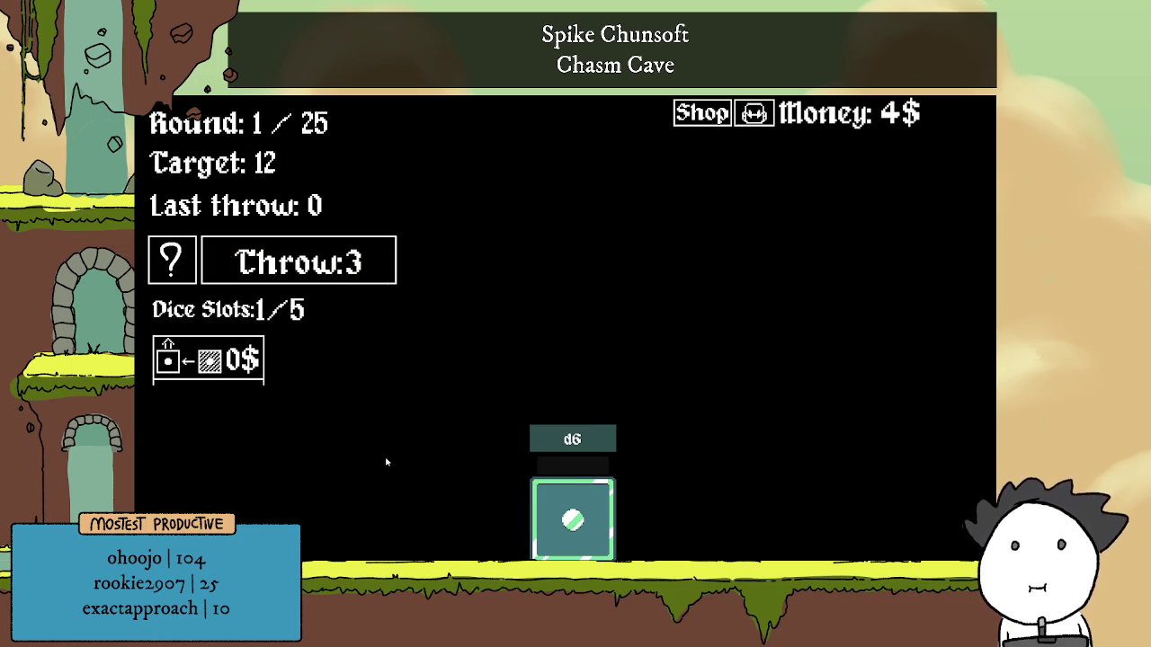
pyautogui.click(388, 264)
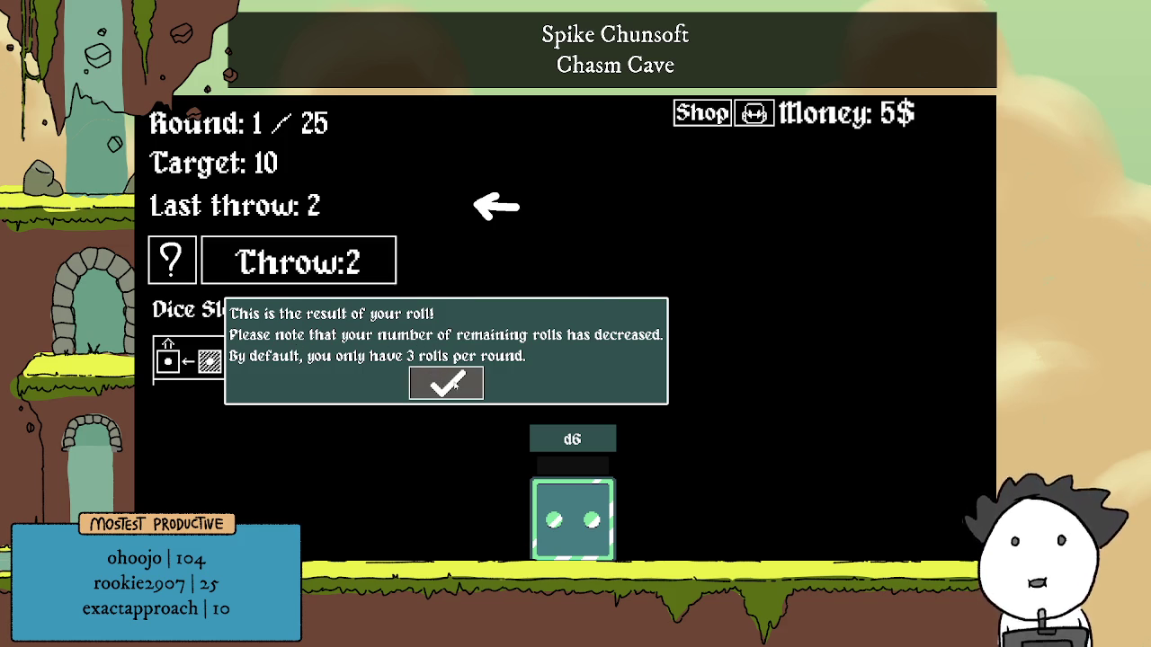
# Dismiss the roll-result, rounds/target and balance tips, then roll the die again.
pyautogui.click(449, 383)
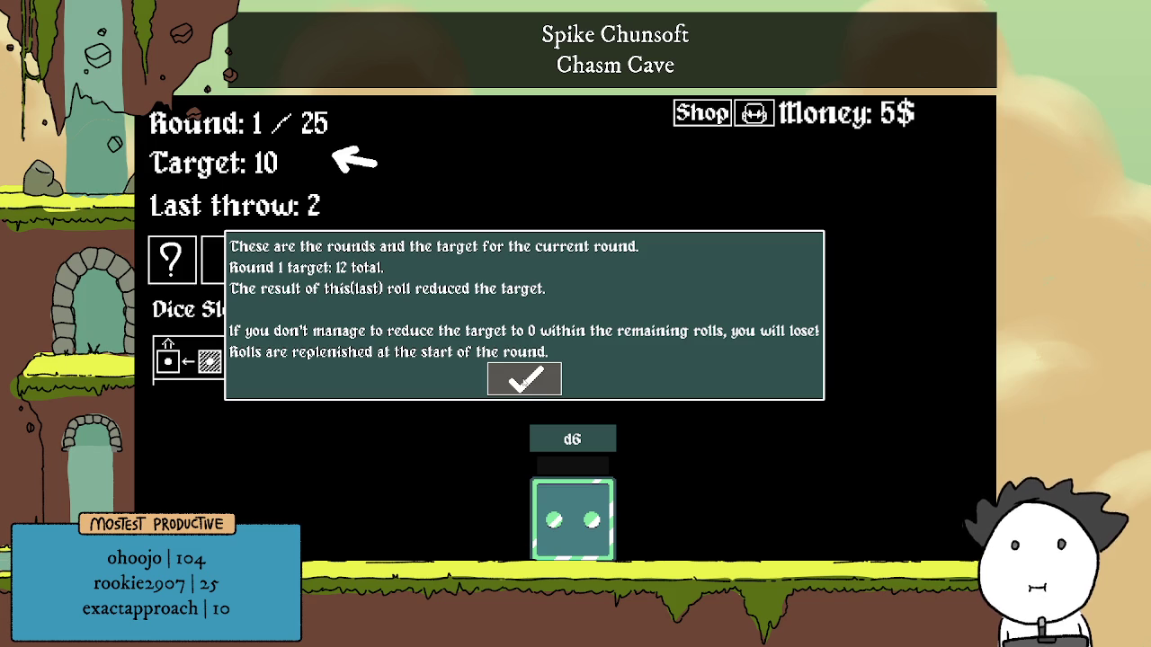
pyautogui.click(525, 382)
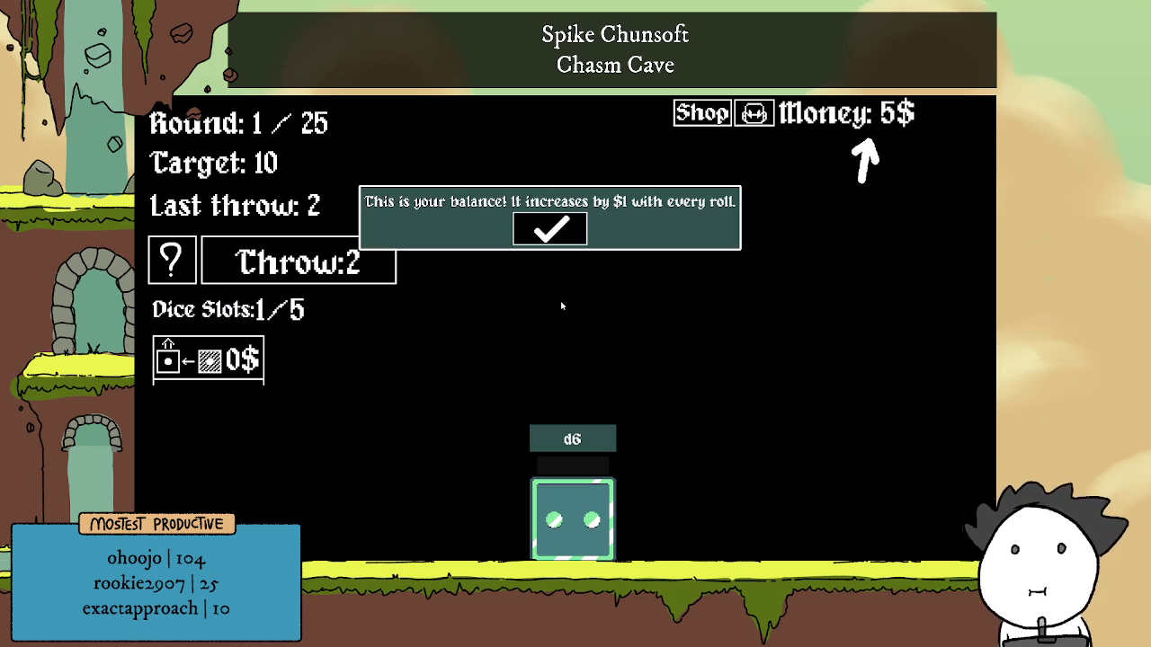
pyautogui.click(554, 231)
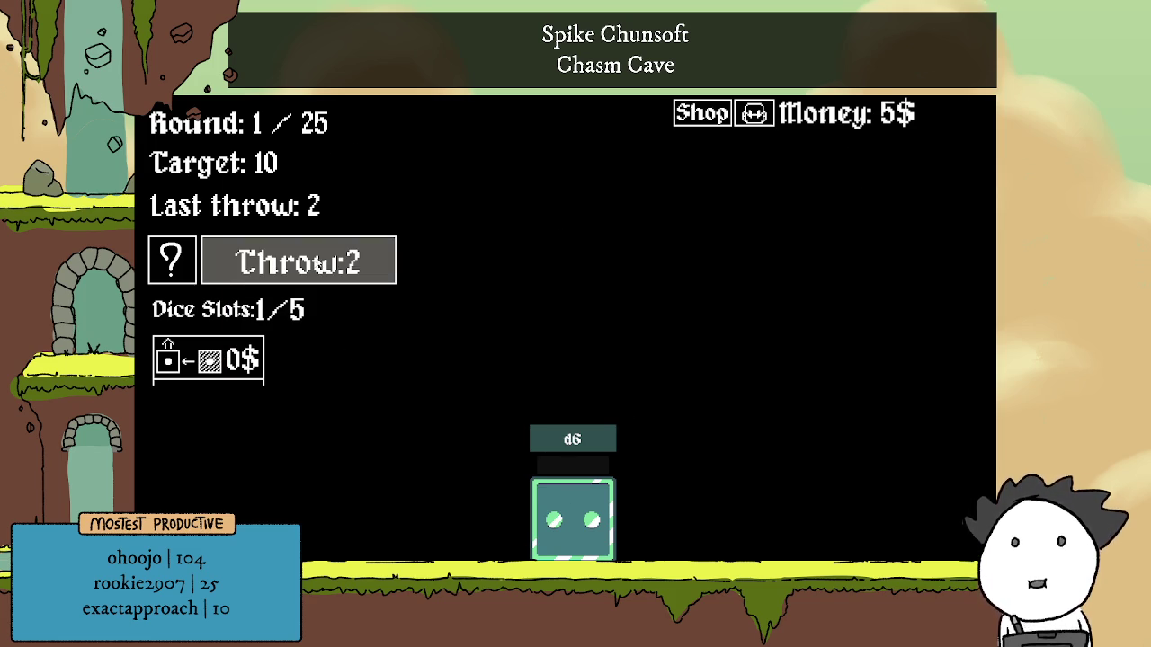
pyautogui.click(320, 263)
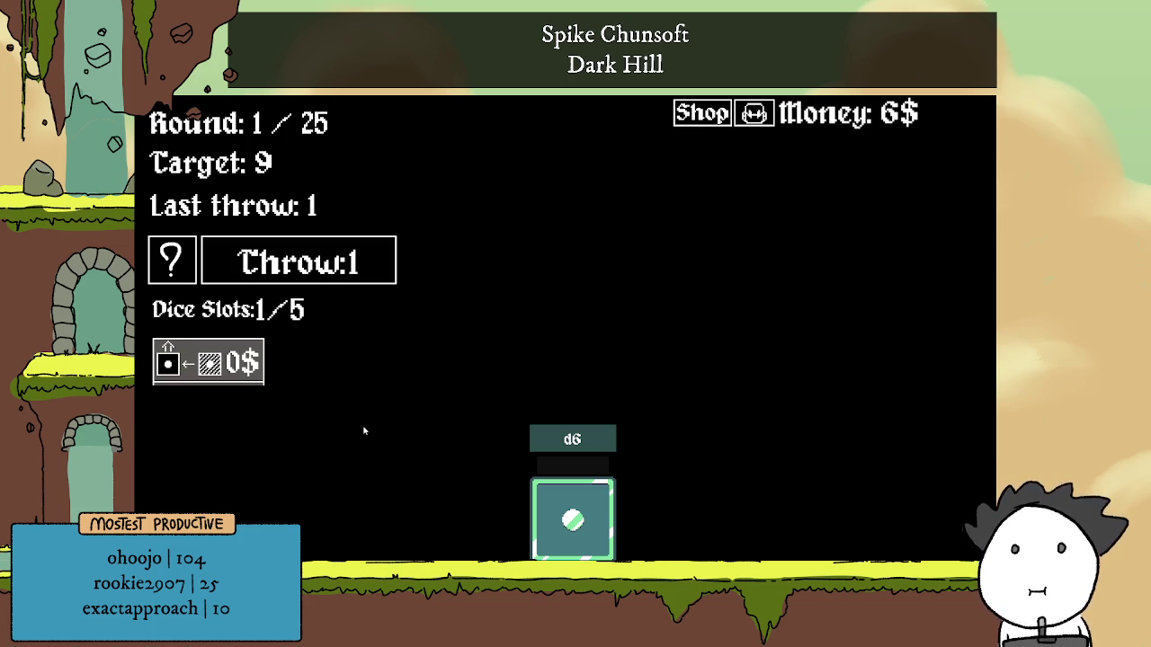
pyautogui.moveTo(561, 440)
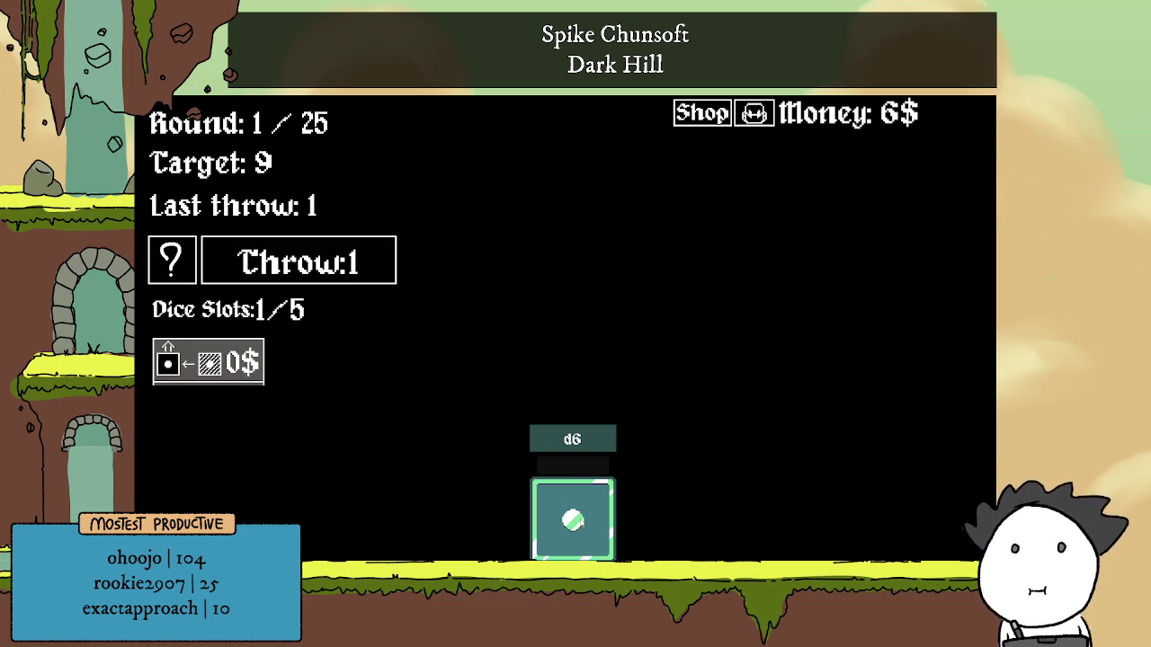
# View and close the game's tips, deselect the d6 die, and open the shop.
pyautogui.click(175, 358)
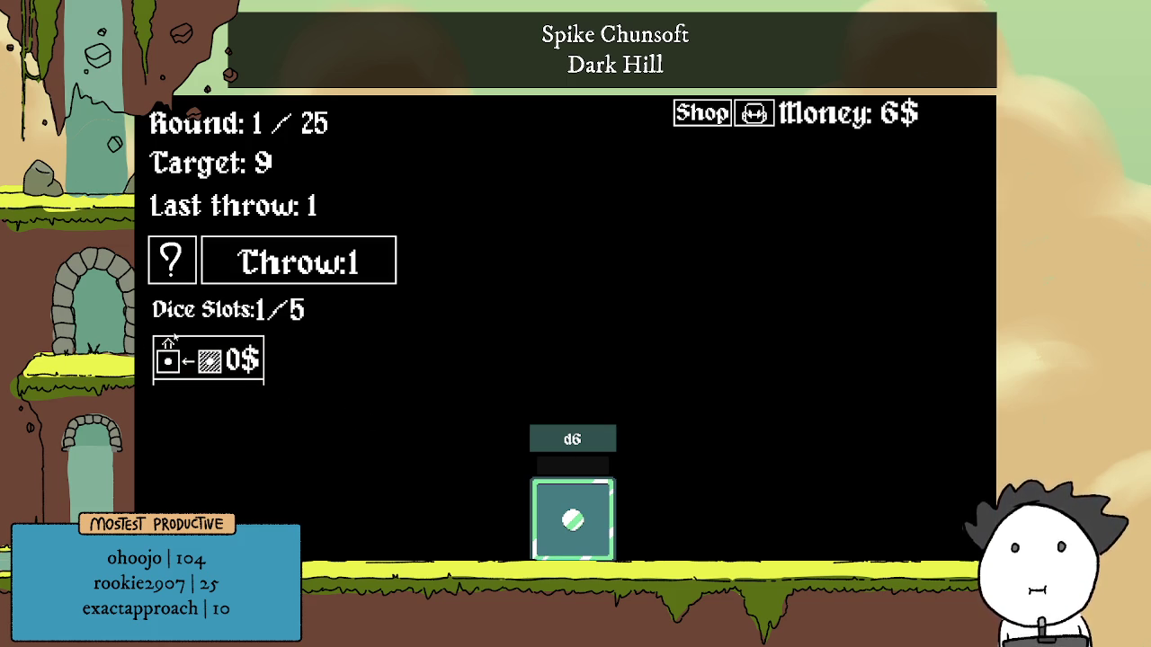
pyautogui.click(174, 261)
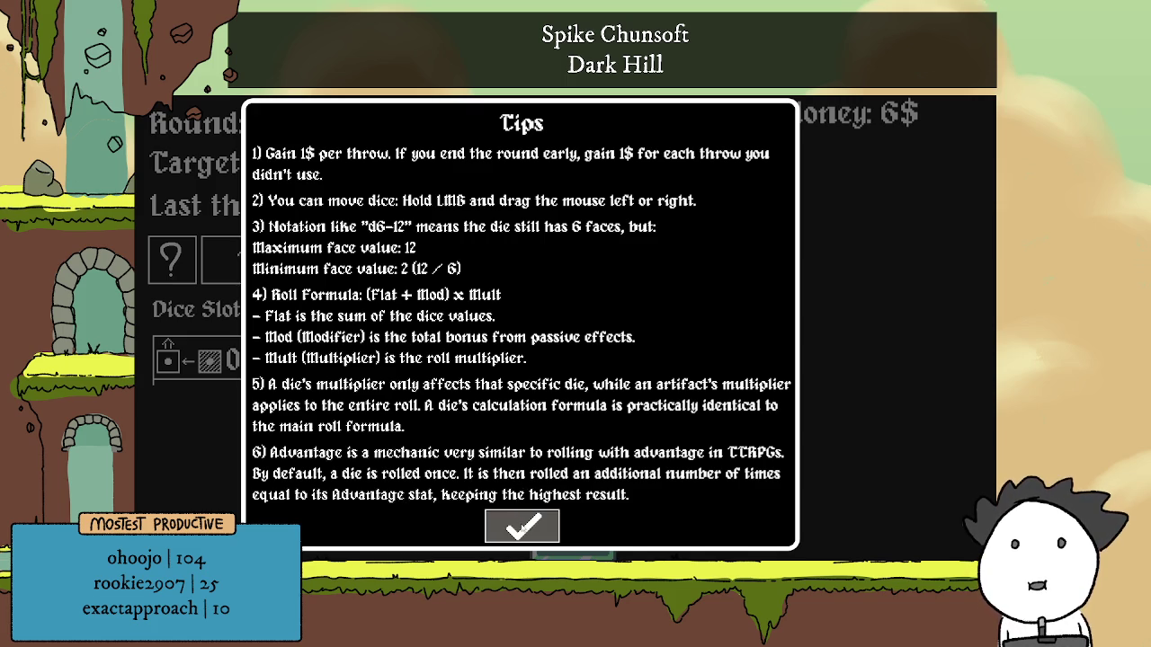
pyautogui.click(523, 527)
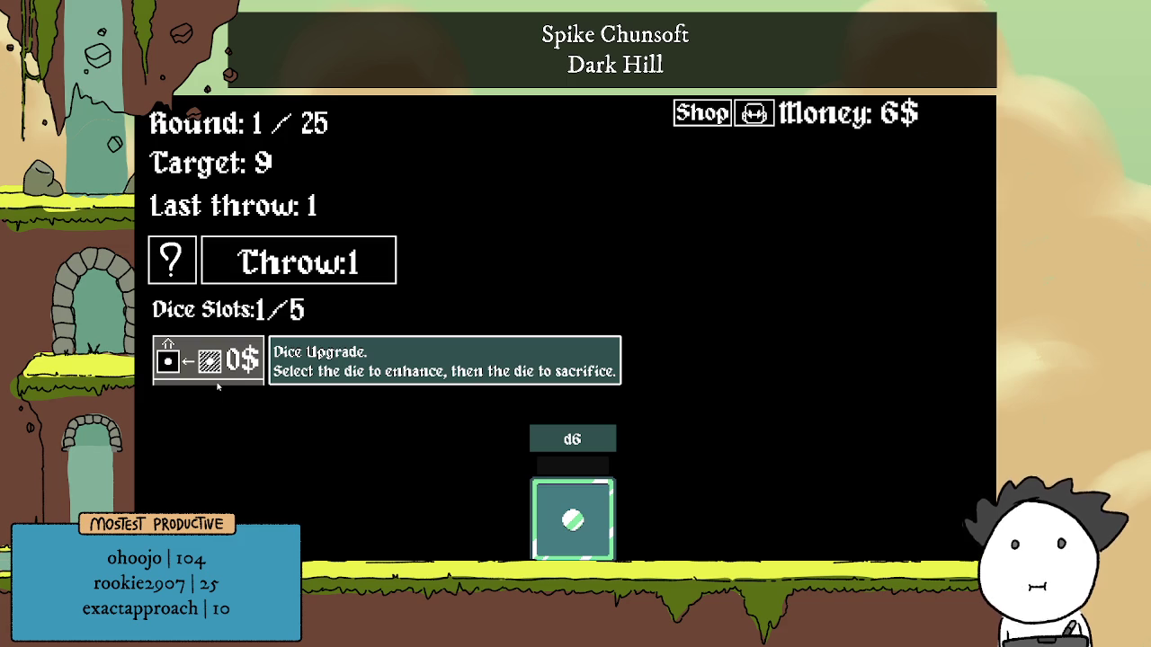
pyautogui.click(573, 519)
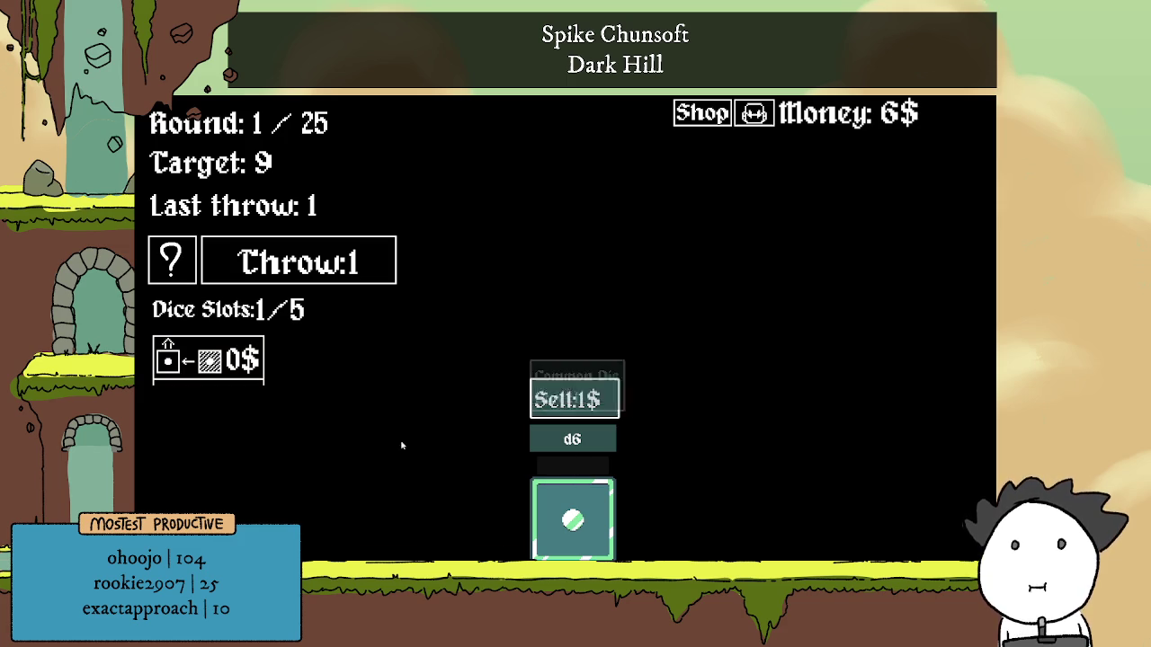
pyautogui.click(761, 455)
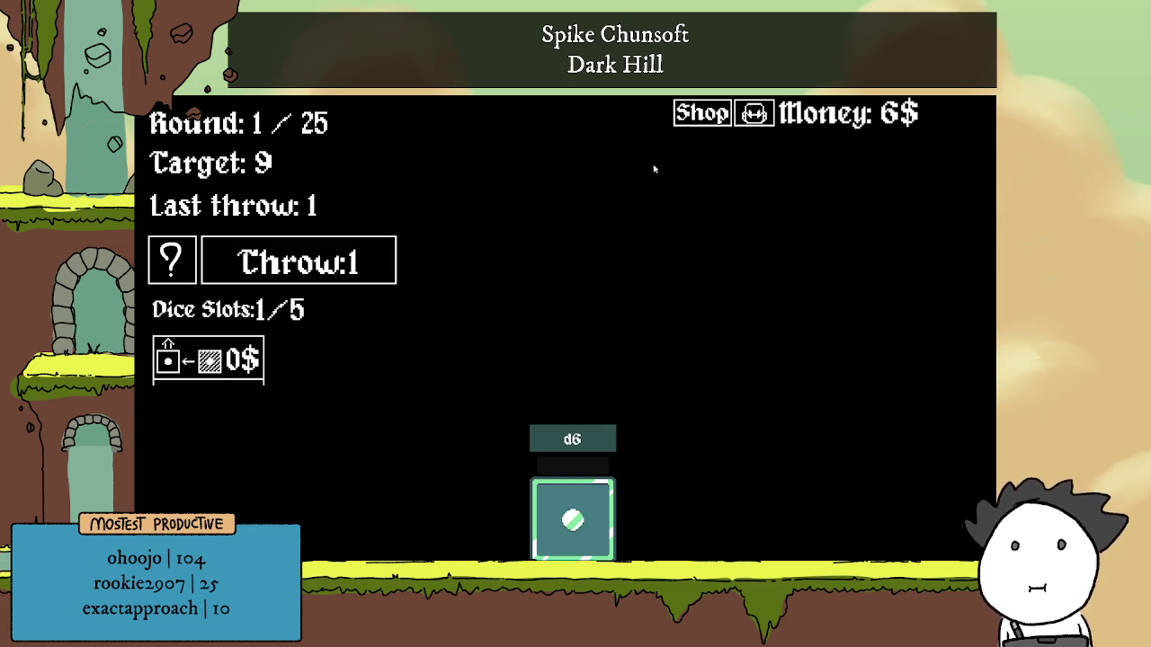
pyautogui.click(702, 112)
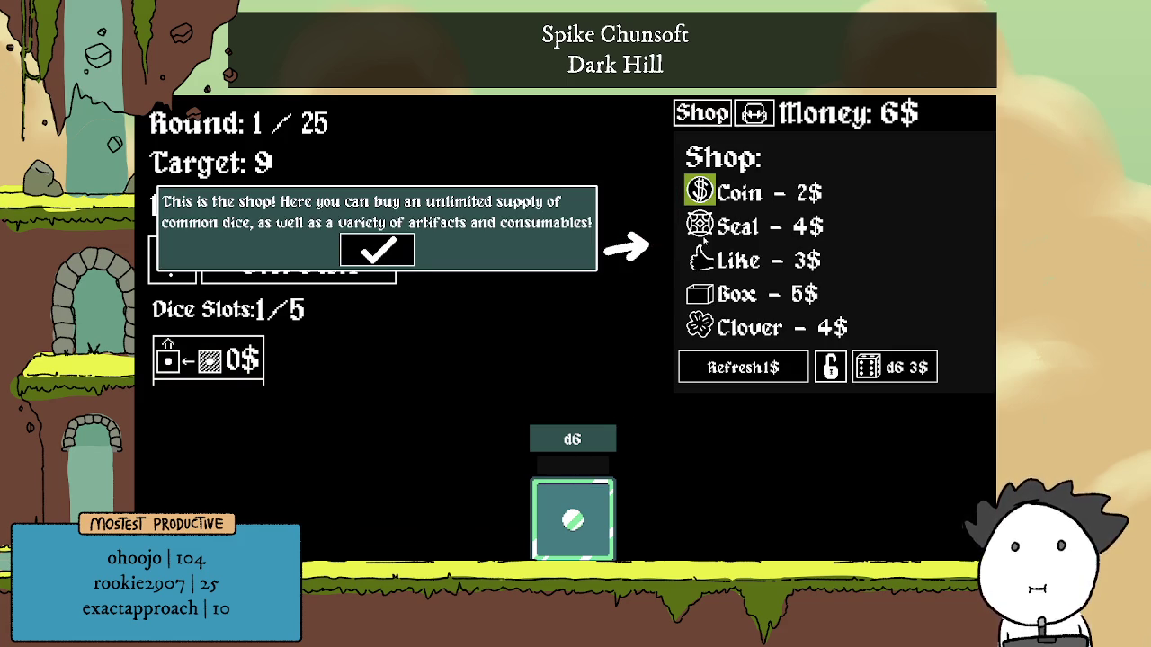
# Dismiss the shop tutorials and buy two common d6 dice at 3$ each.
pyautogui.press('Return')
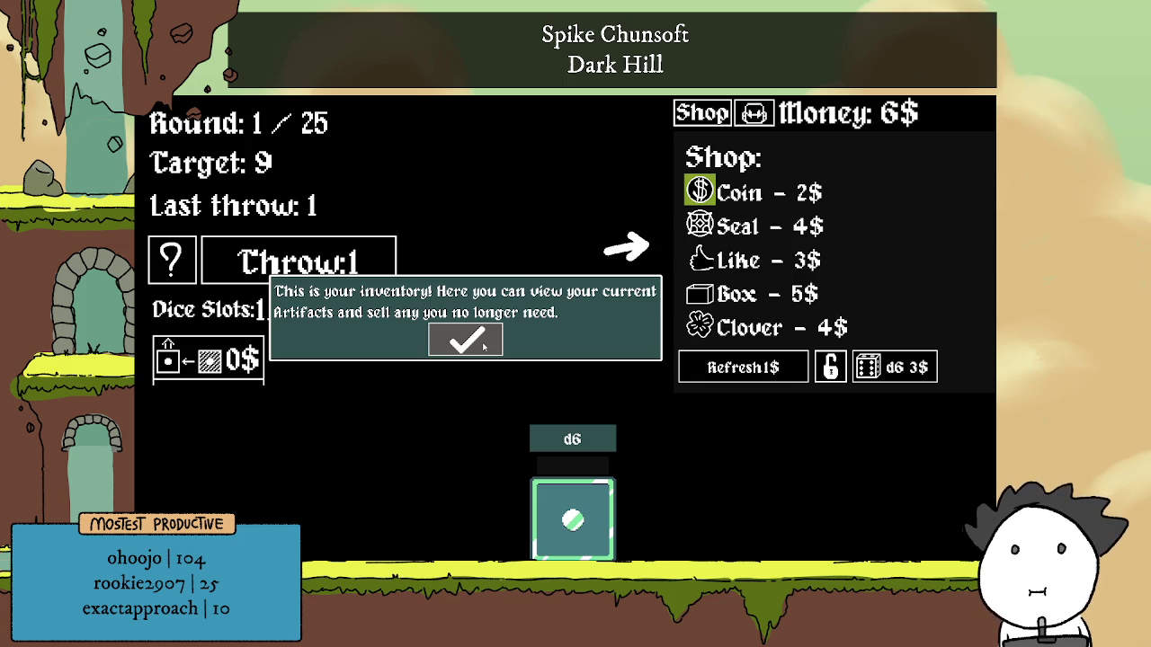
pyautogui.click(484, 346)
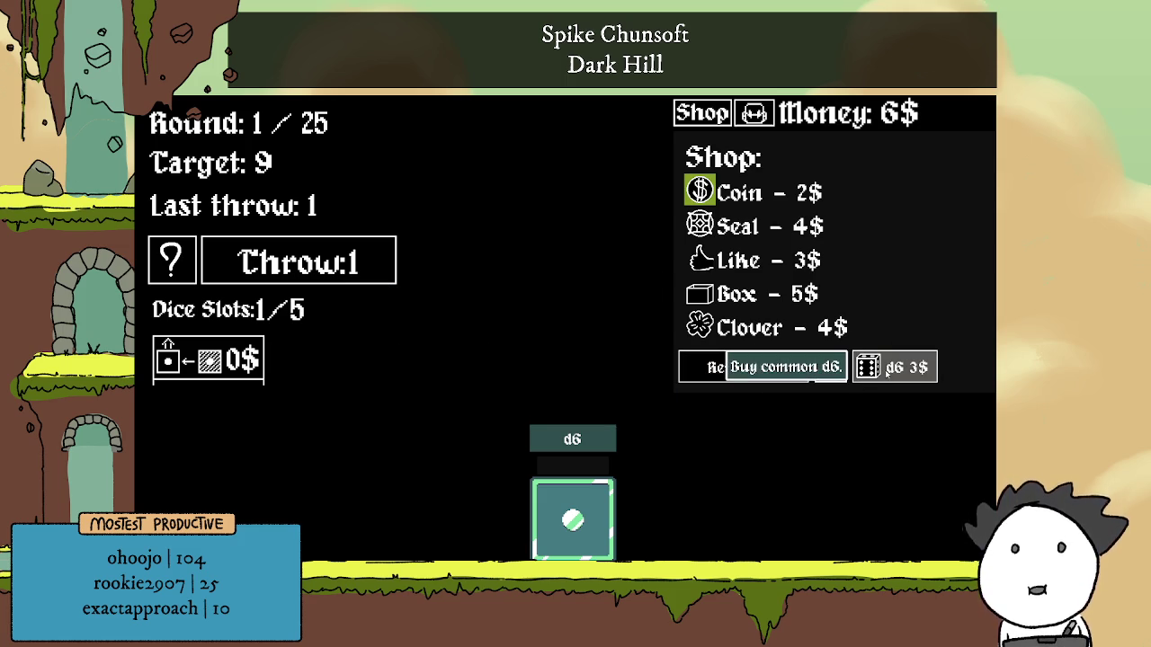
pyautogui.click(888, 371)
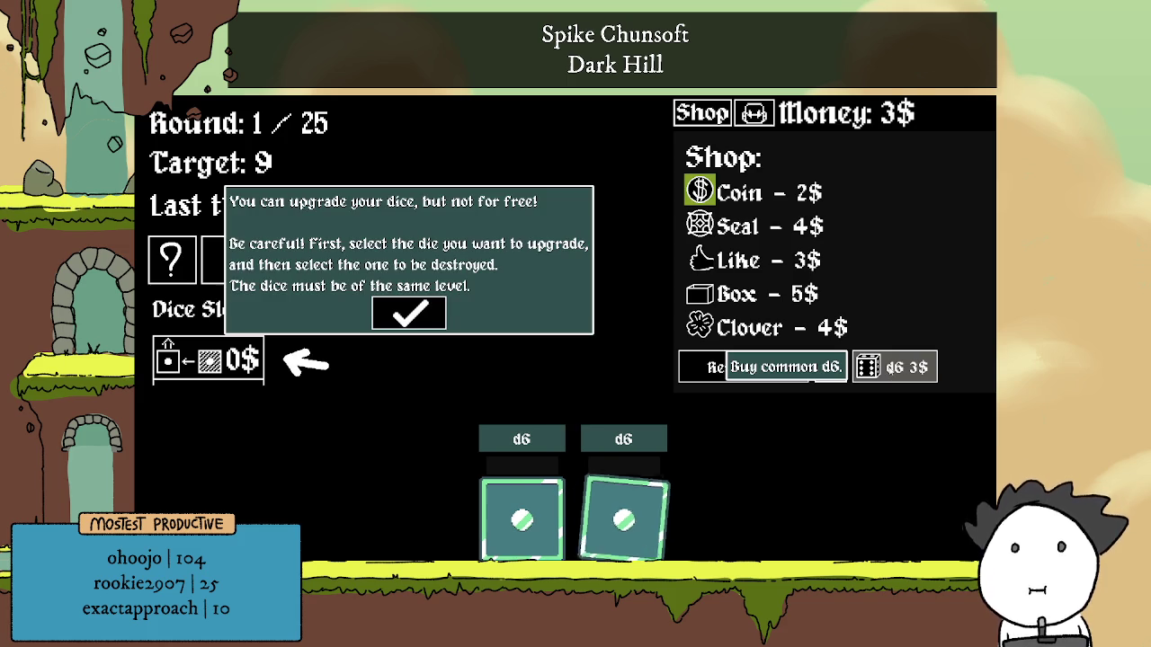
pyautogui.click(408, 311)
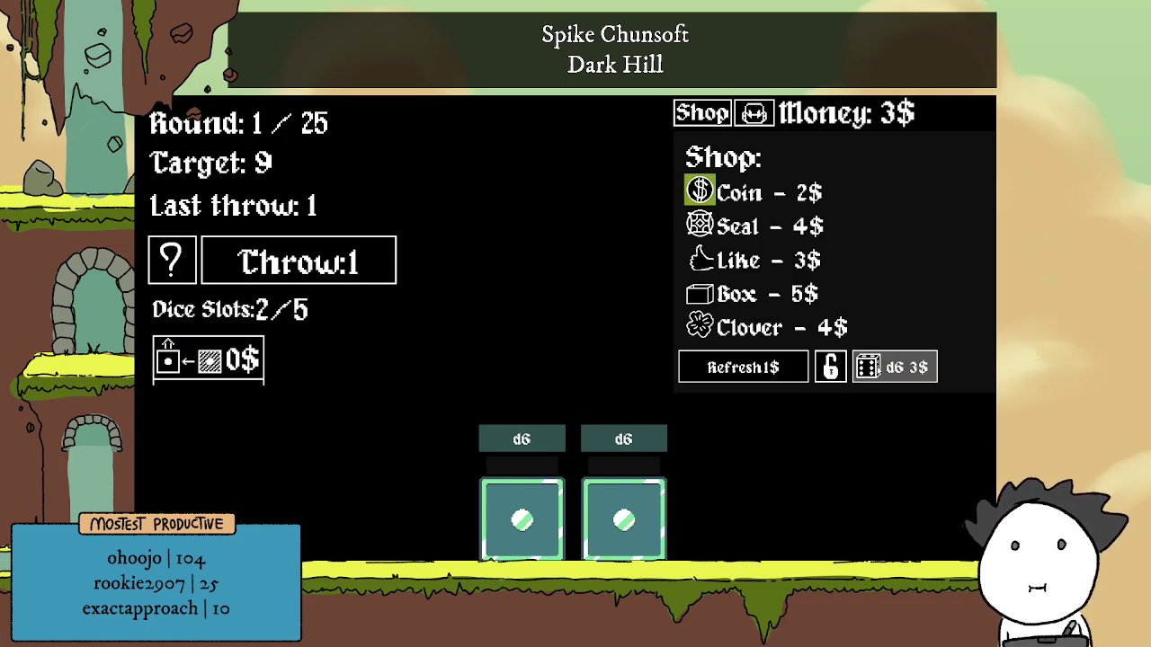
pyautogui.click(859, 369)
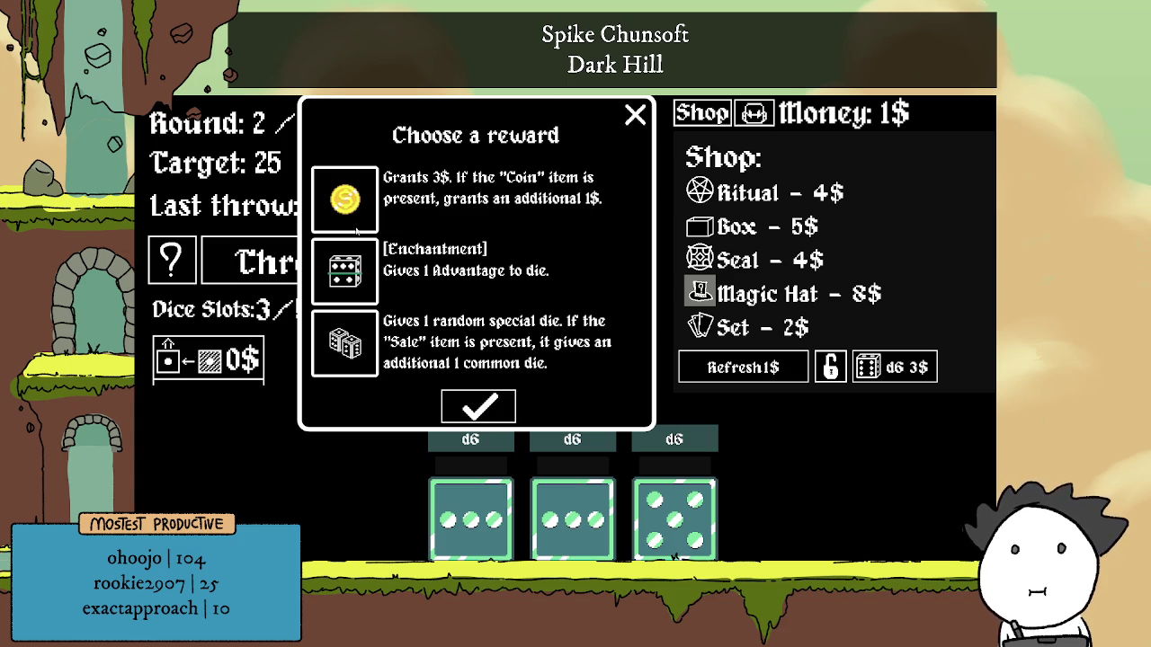
# Take the random special die reward and choose the Ivy Die from Select a dice.
pyautogui.click(369, 274)
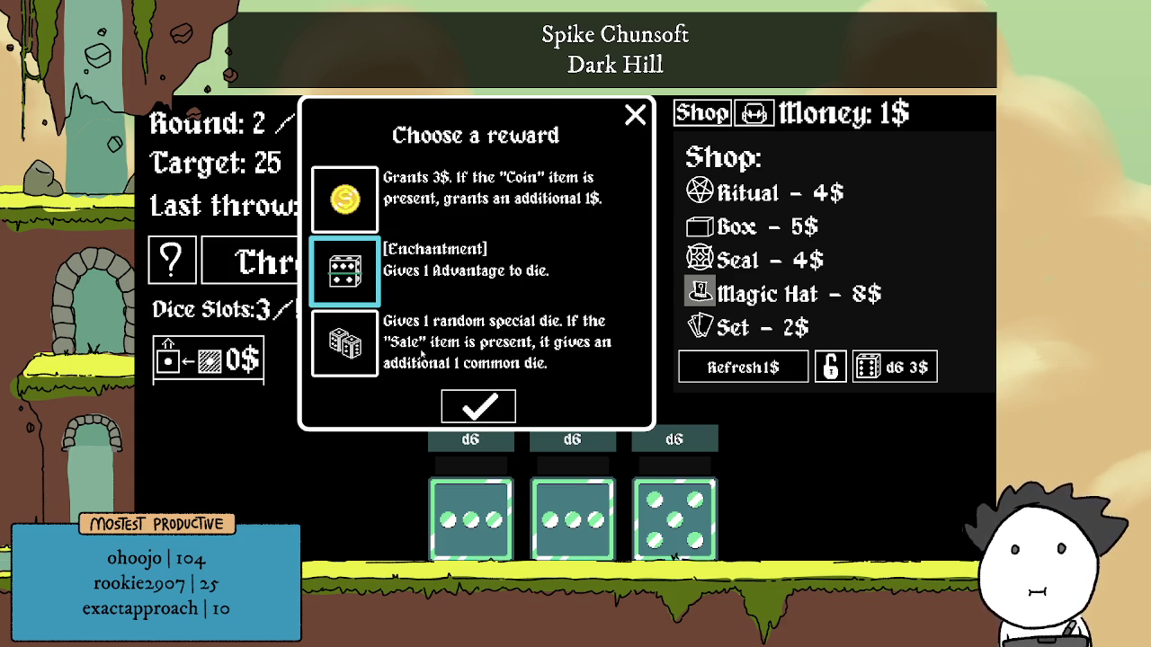
pyautogui.click(345, 342)
pyautogui.click(361, 282)
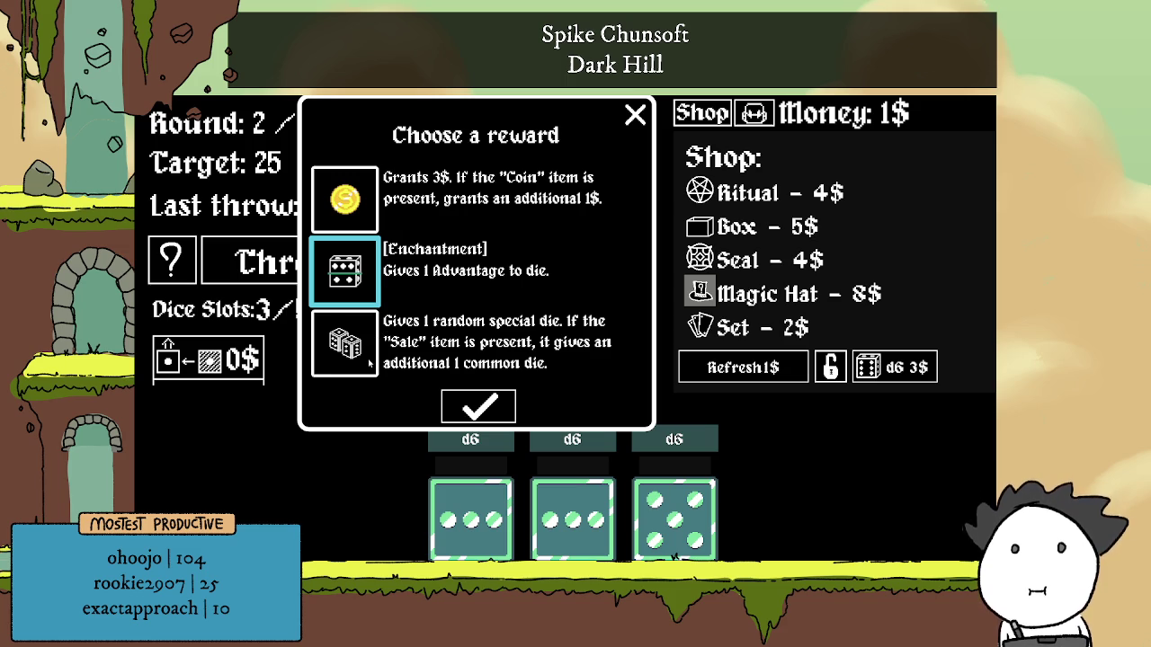
pyautogui.click(373, 362)
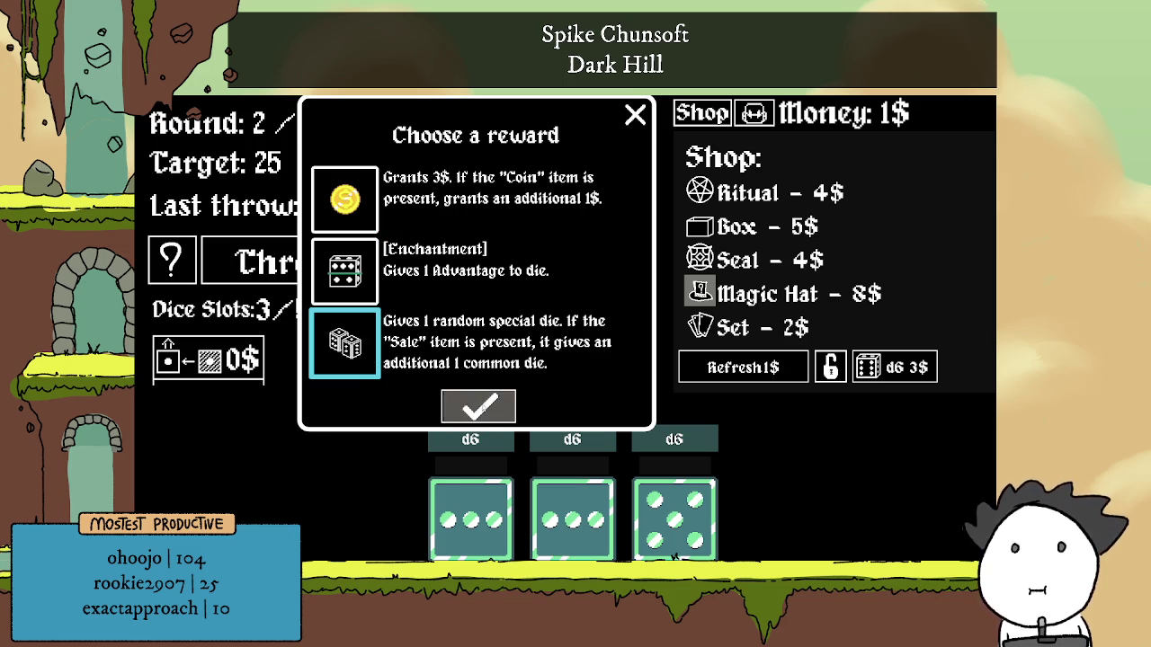
pyautogui.click(478, 407)
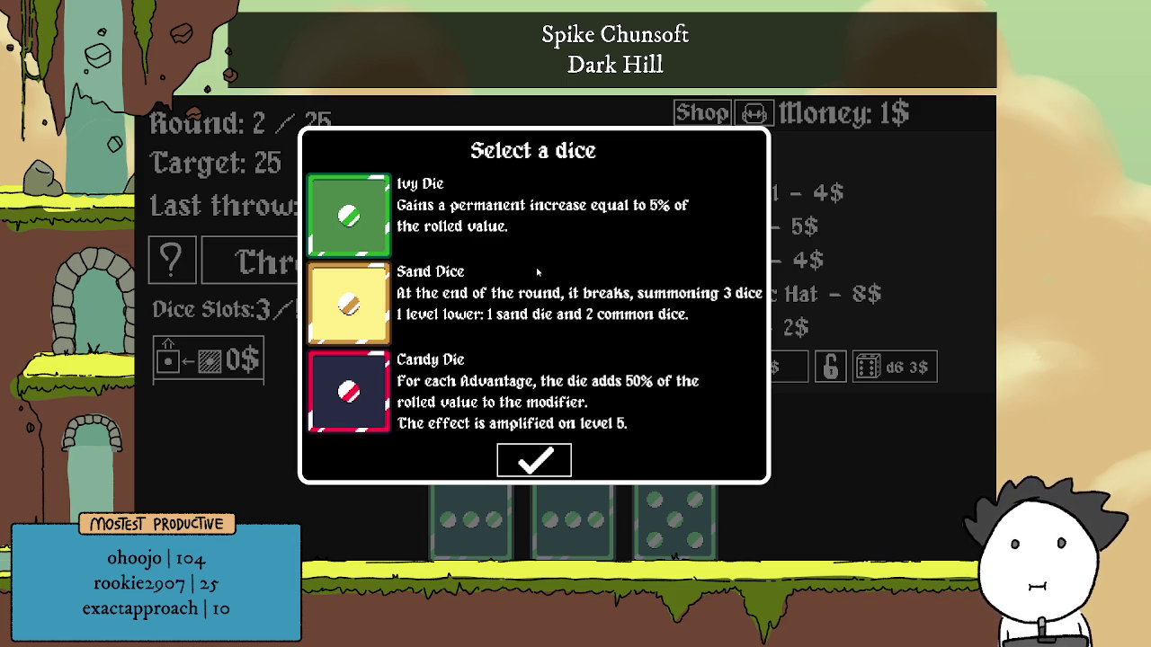
pyautogui.click(374, 222)
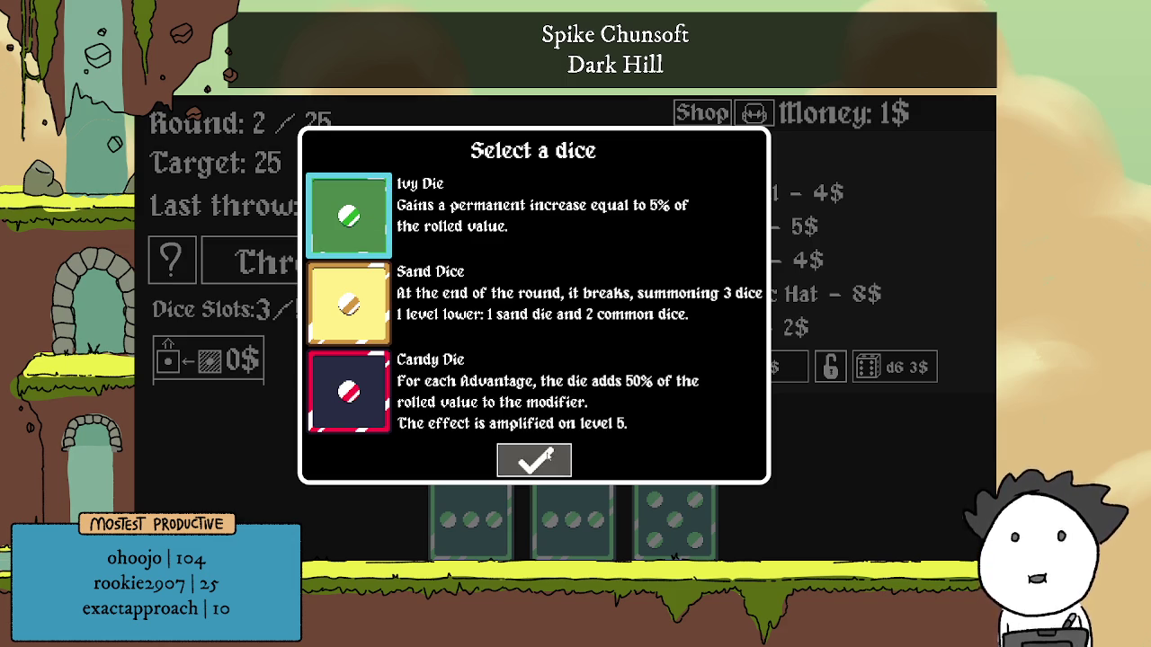
pyautogui.click(549, 457)
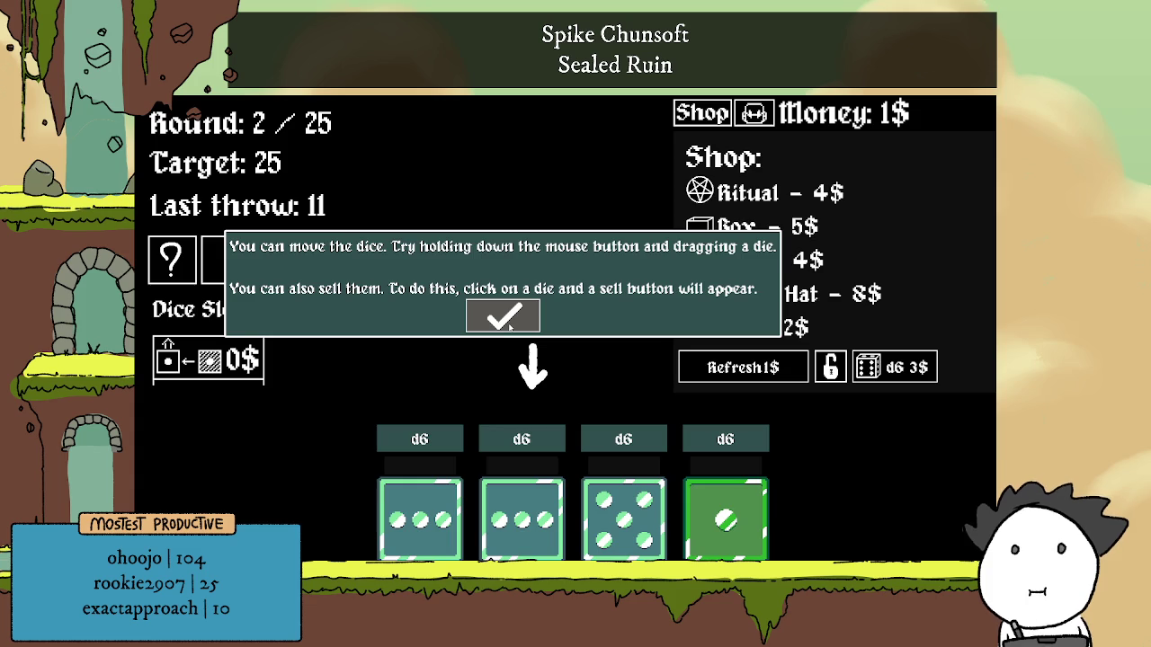
# Dismiss the moving and selling tutorial and merge a common die into the Ivy Die.
pyautogui.click(509, 327)
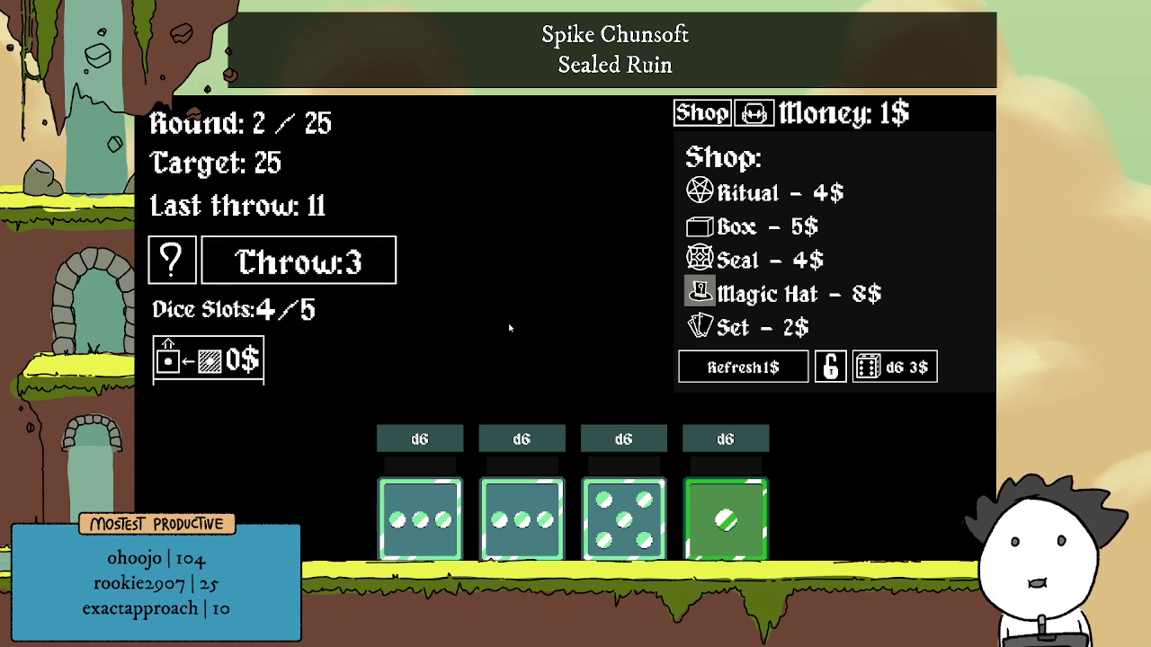
pyautogui.click(536, 511)
pyautogui.click(827, 470)
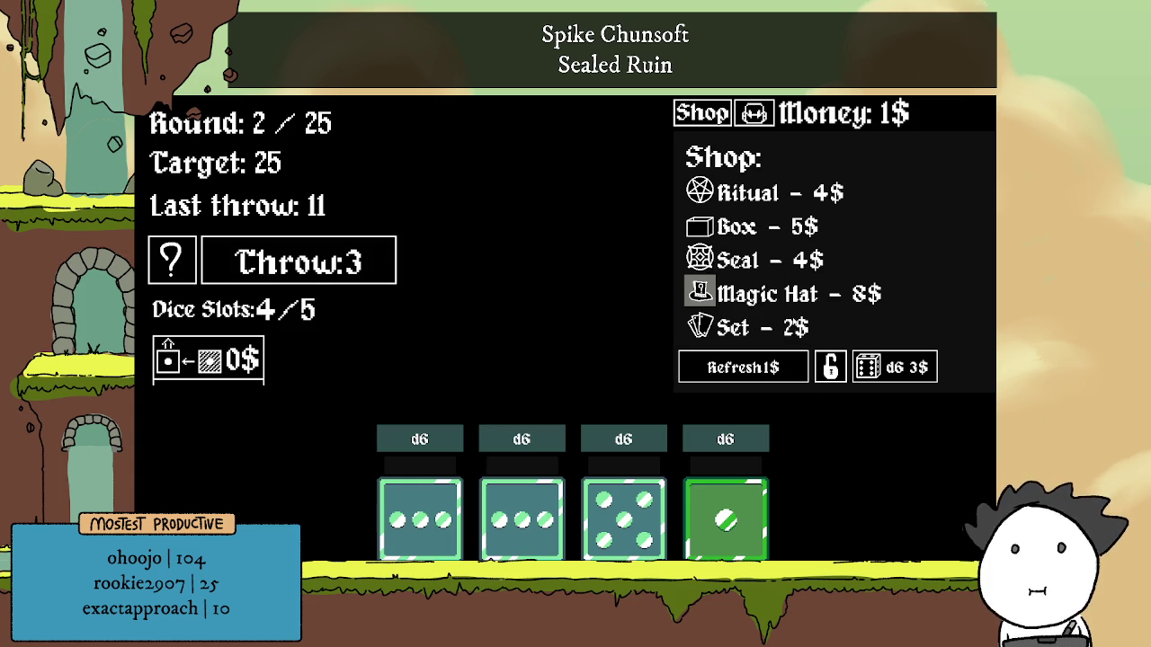
pyautogui.moveTo(706, 295)
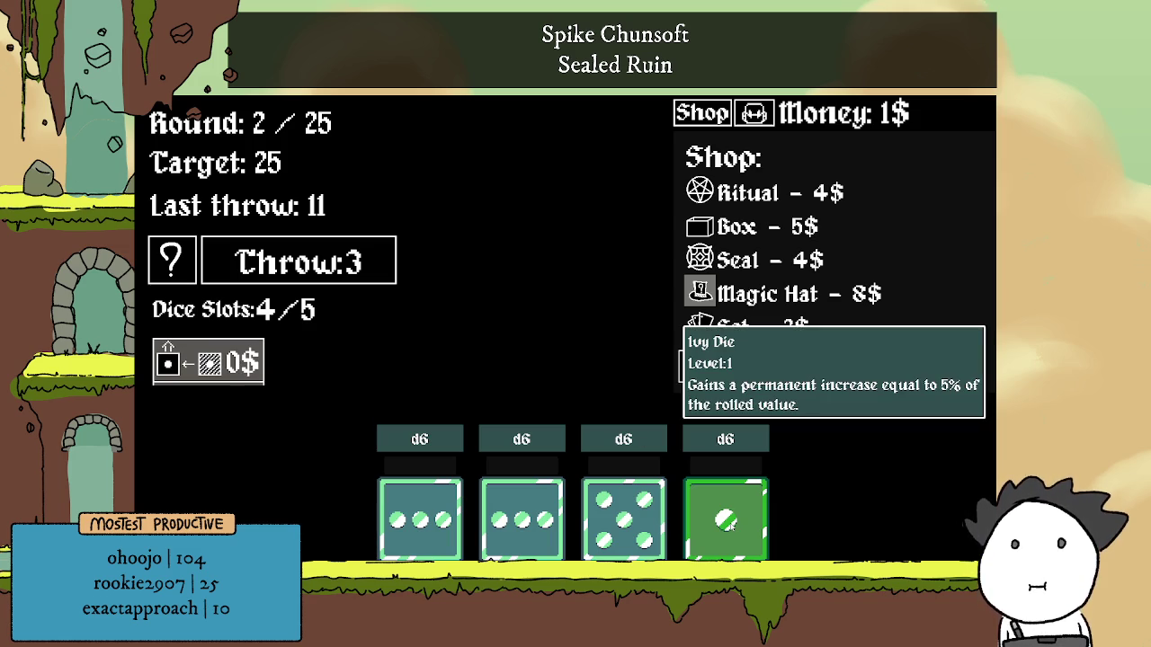
pyautogui.click(730, 524)
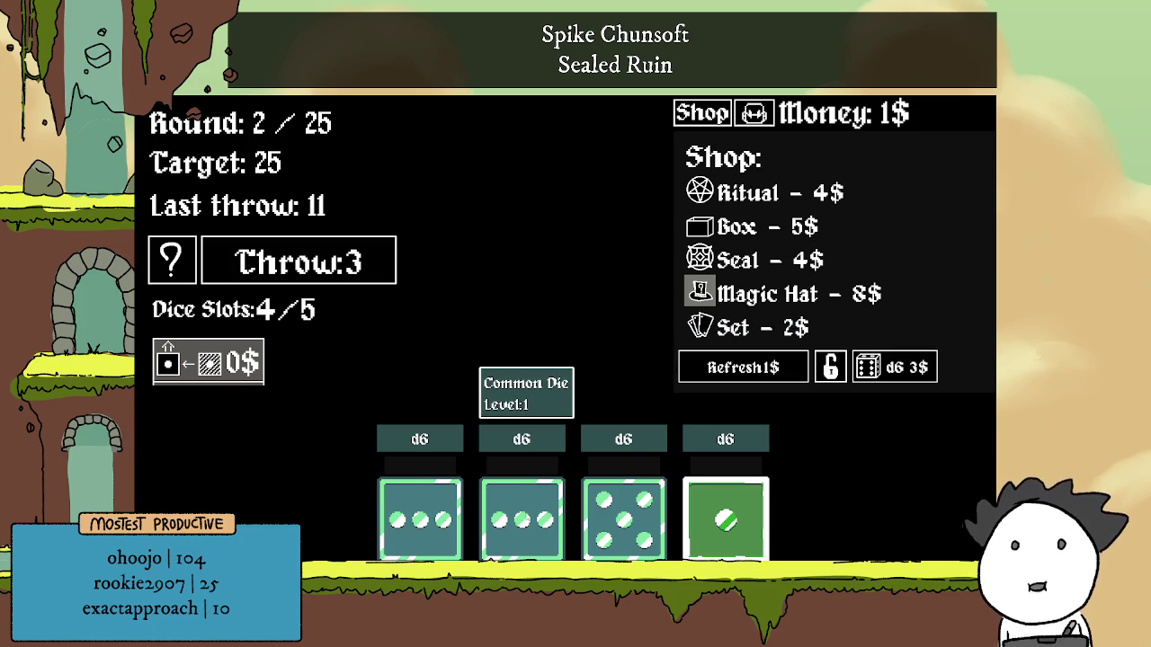
pyautogui.click(528, 516)
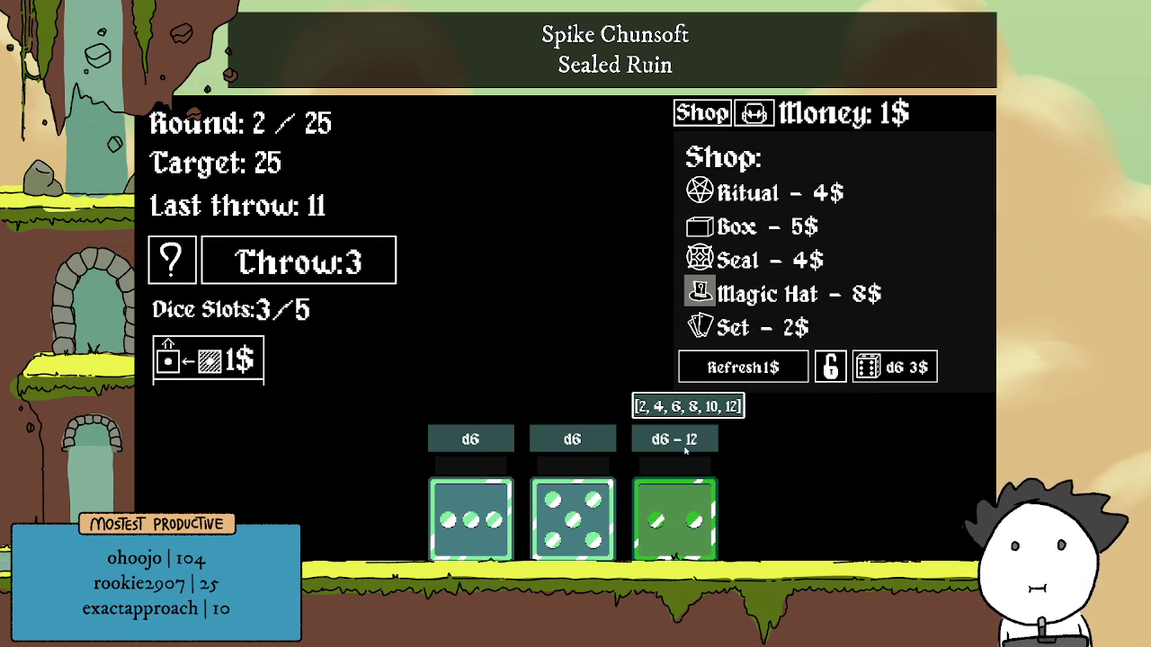
# Merge the middle d6 into the left d6, then throw for a score of 16.
pyautogui.moveTo(683, 517)
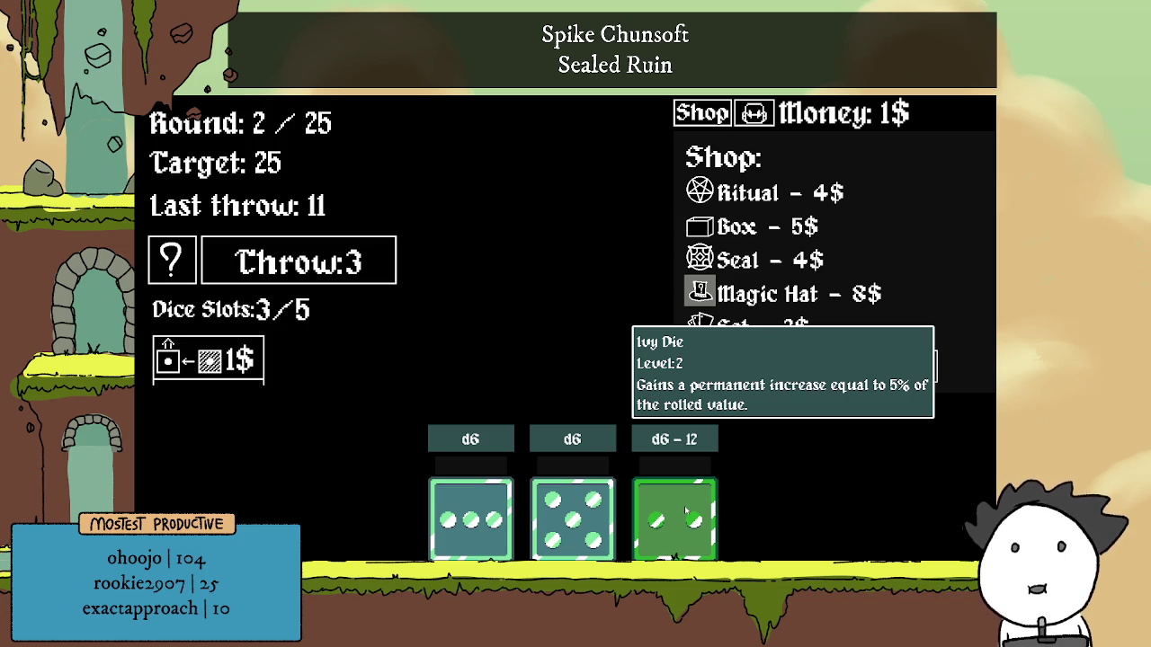
pyautogui.moveTo(688, 451)
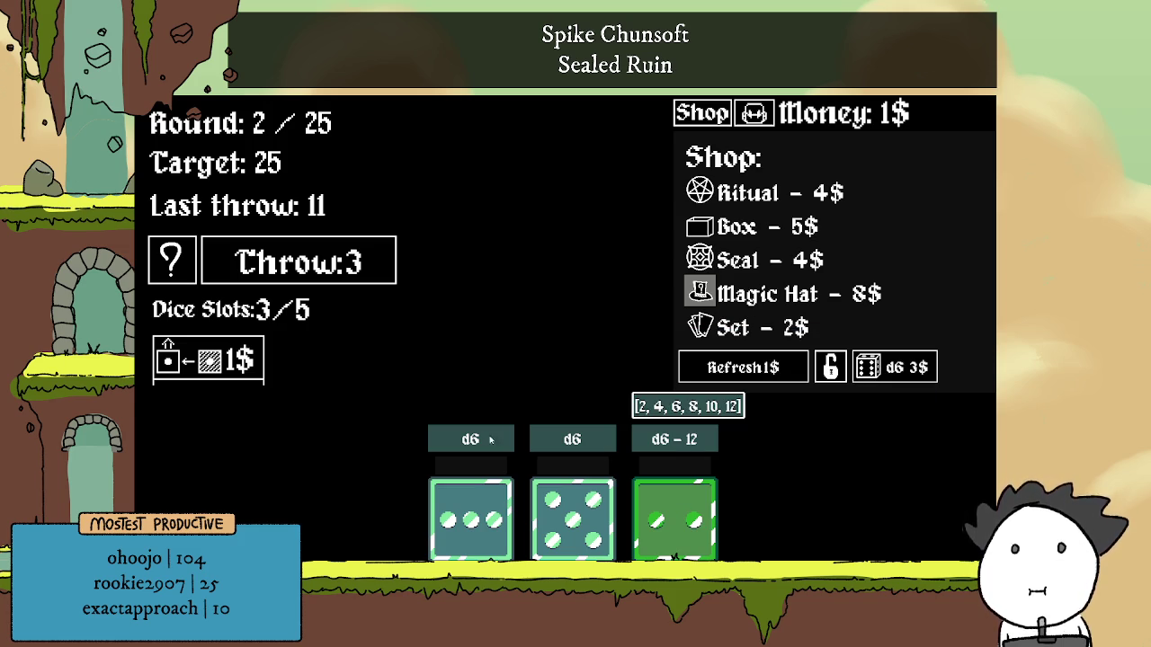
pyautogui.moveTo(244, 372)
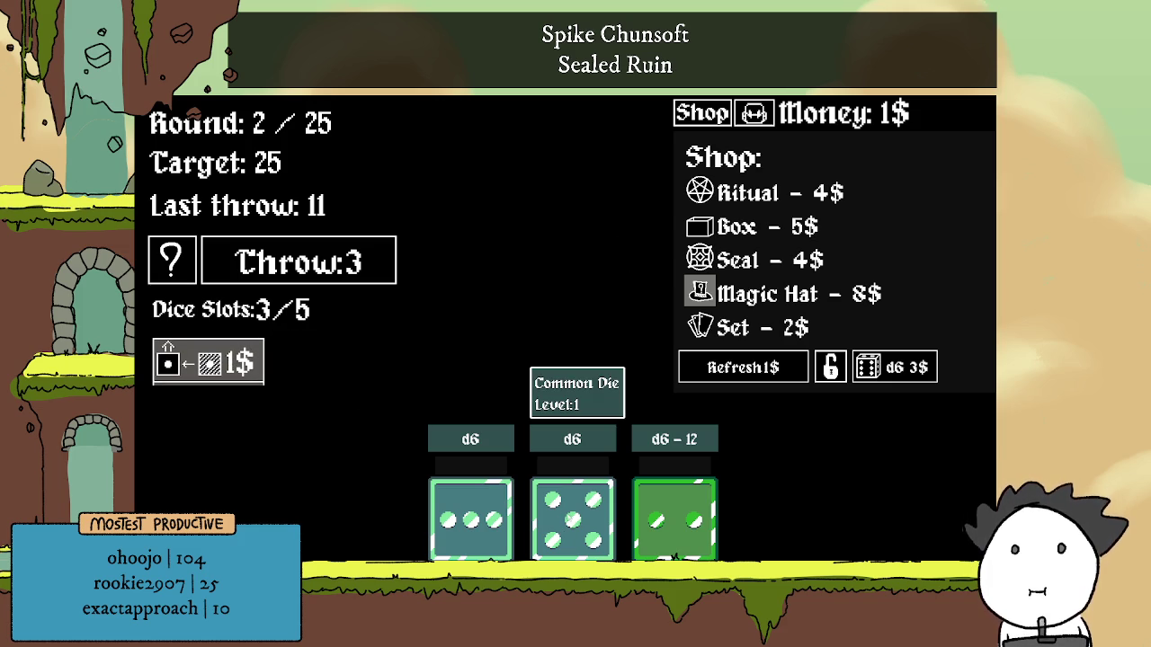
pyautogui.click(562, 508)
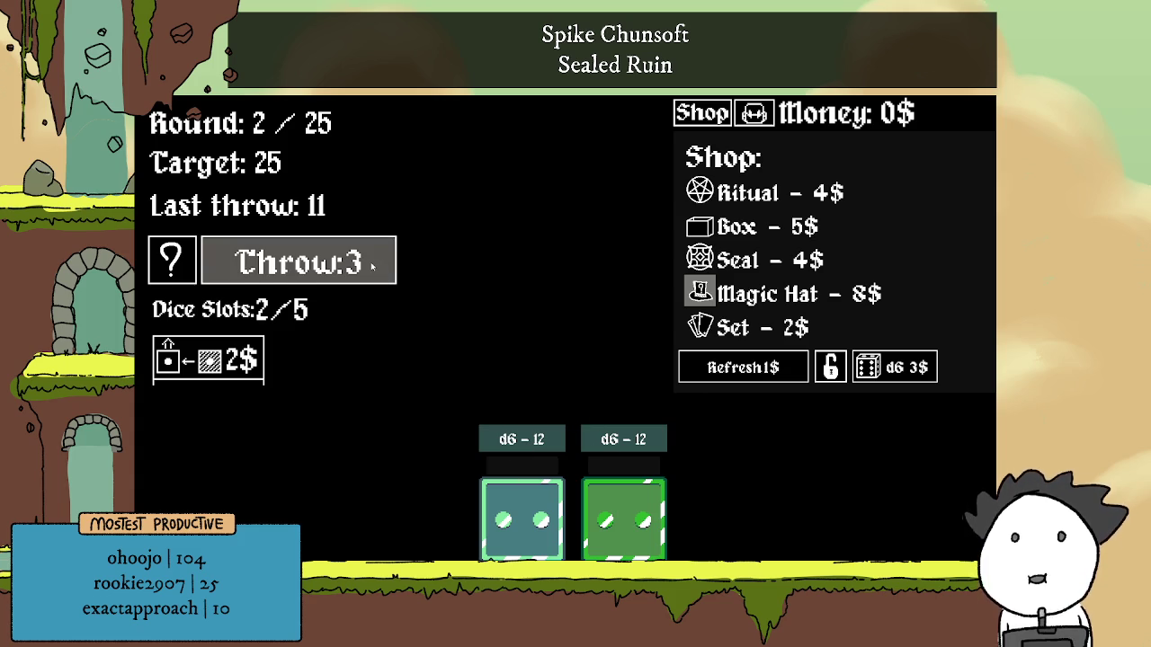
pyautogui.click(372, 264)
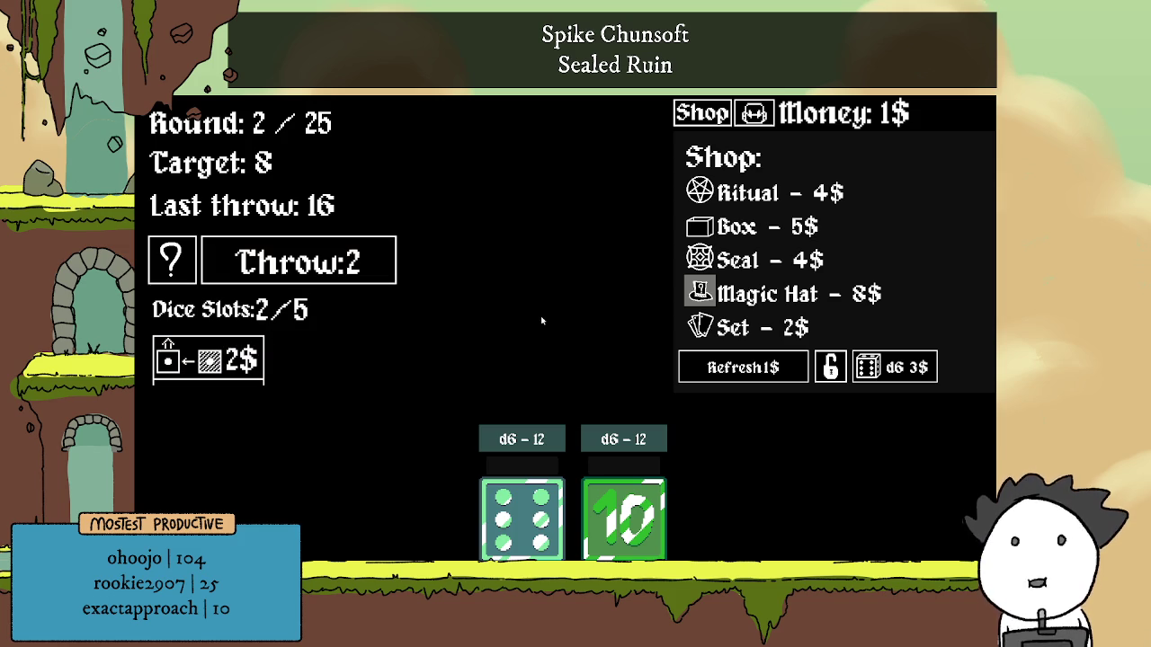
# Read the shop item descriptions, then throw to clear round 2 and reach round 3 (target 50).
pyautogui.moveTo(721, 194)
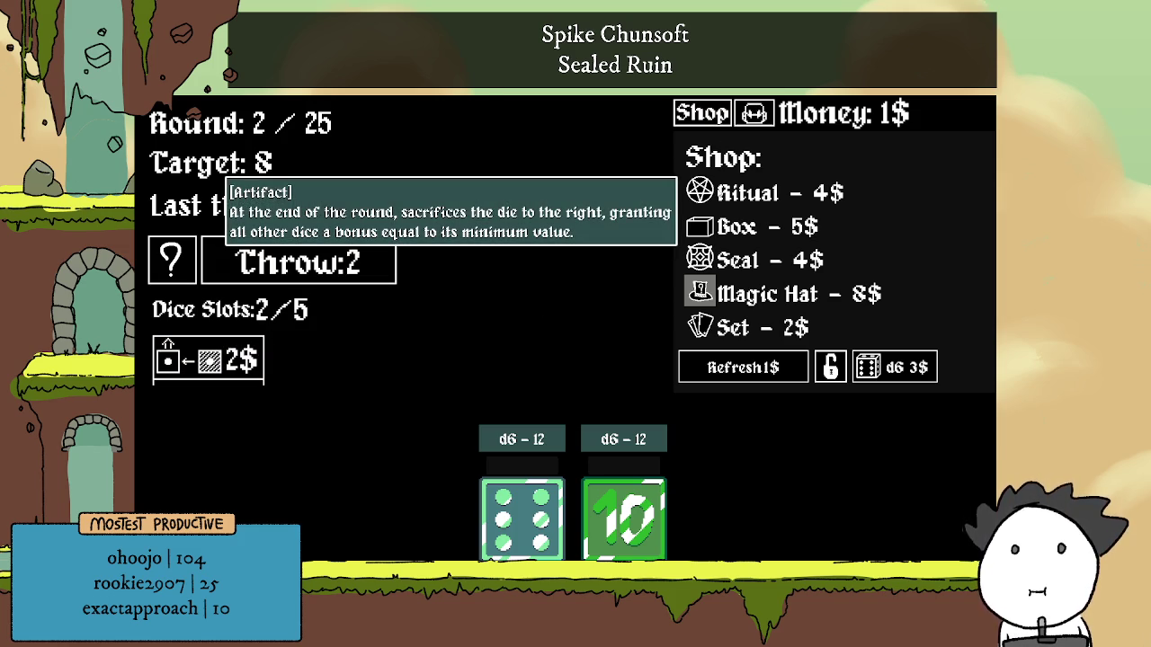
pyautogui.moveTo(701, 226)
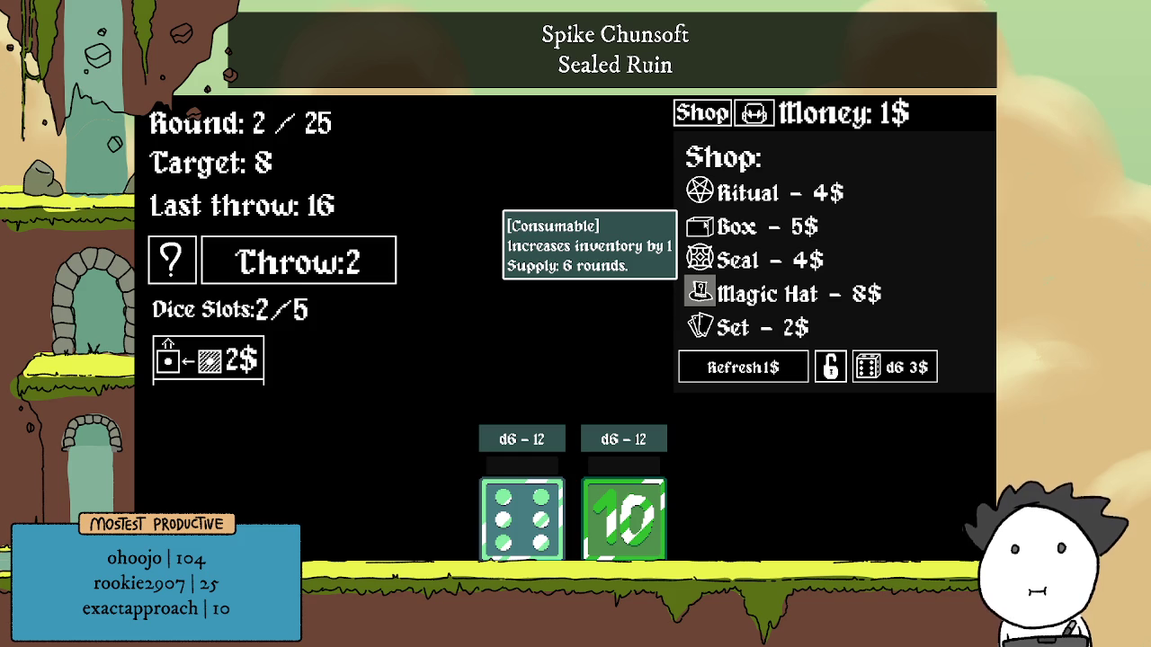
pyautogui.moveTo(709, 303)
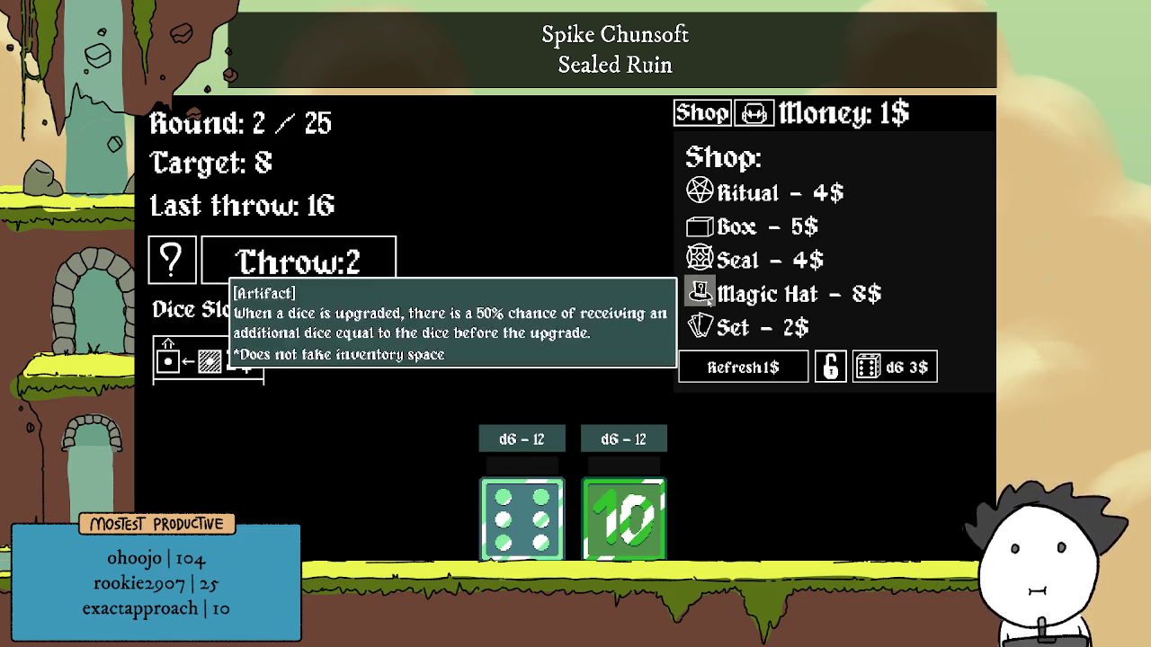
pyautogui.moveTo(705, 334)
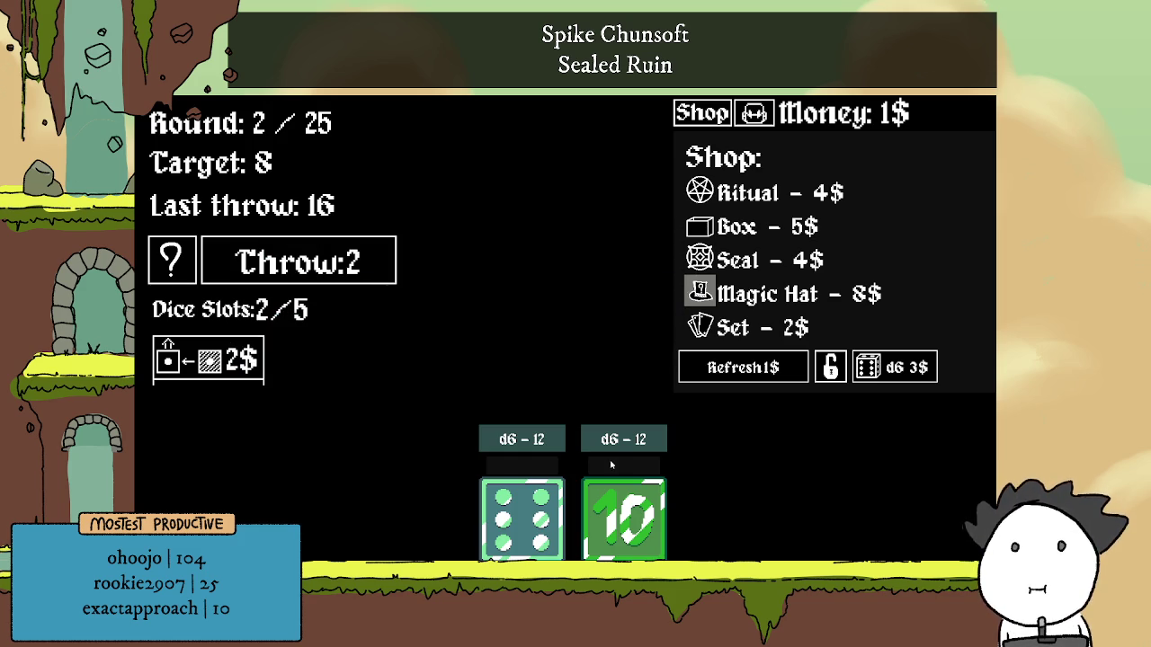
pyautogui.moveTo(624, 519)
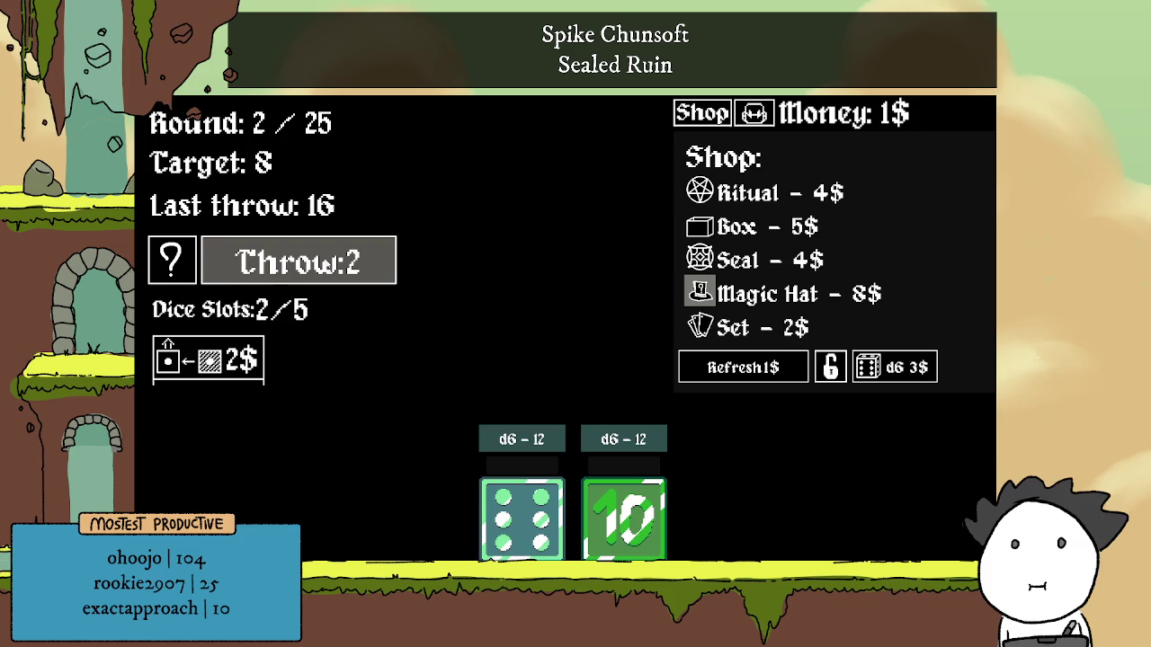
pyautogui.click(298, 260)
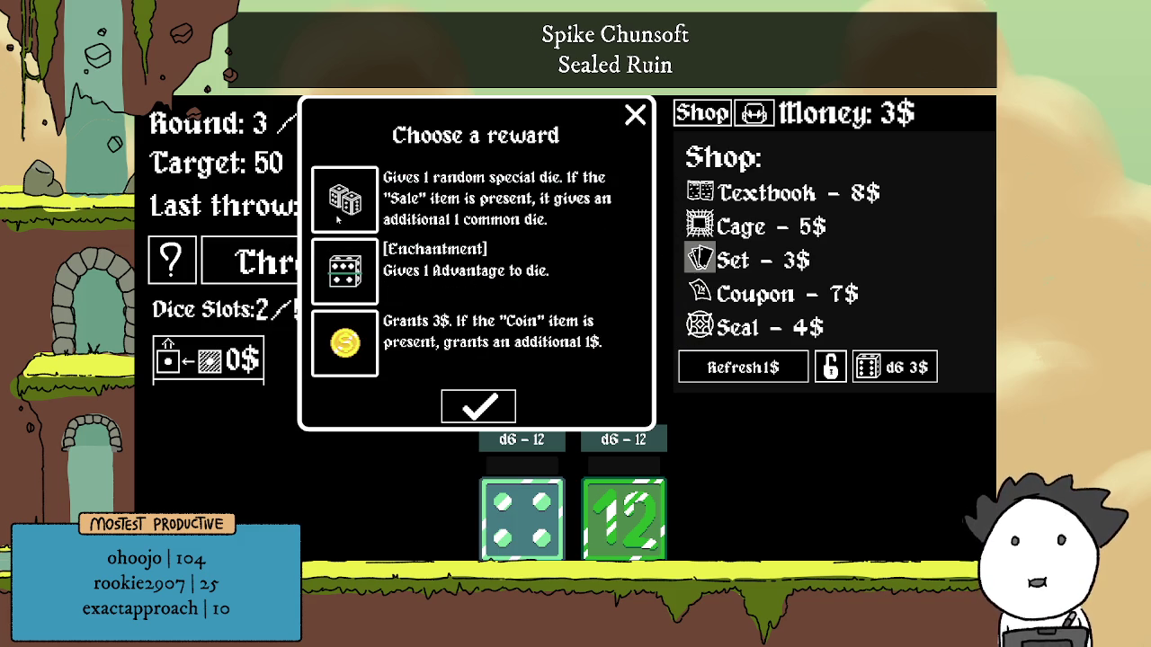
# Accept the random special die reward and pick Vampire Dice as the third die.
pyautogui.click(337, 218)
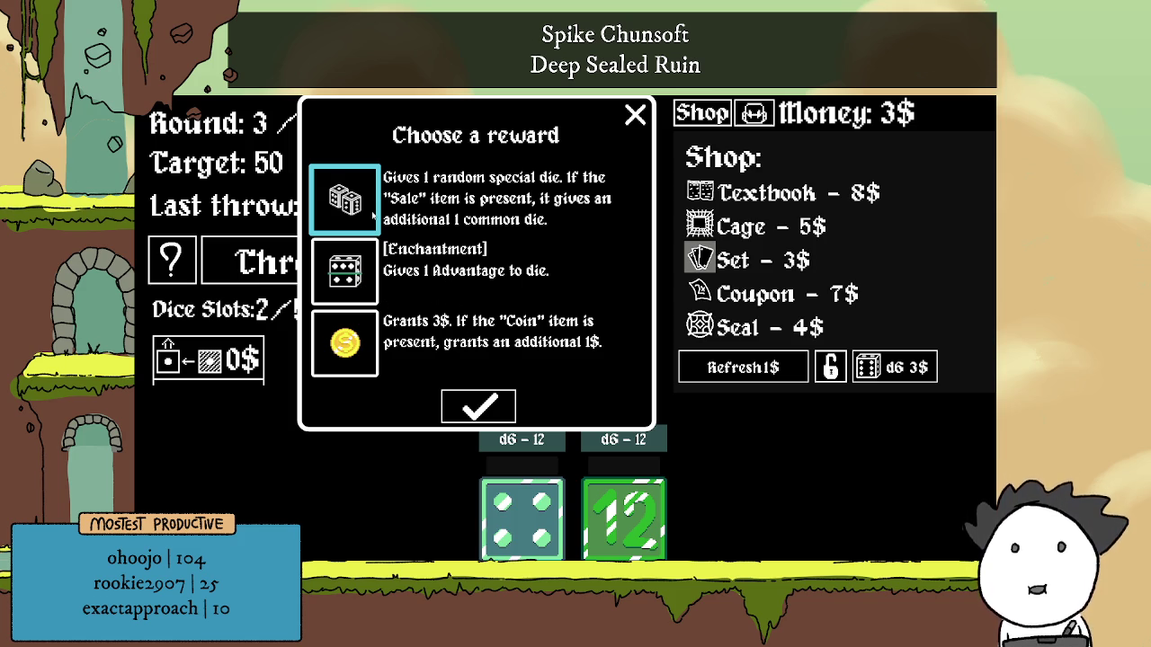
pyautogui.click(482, 407)
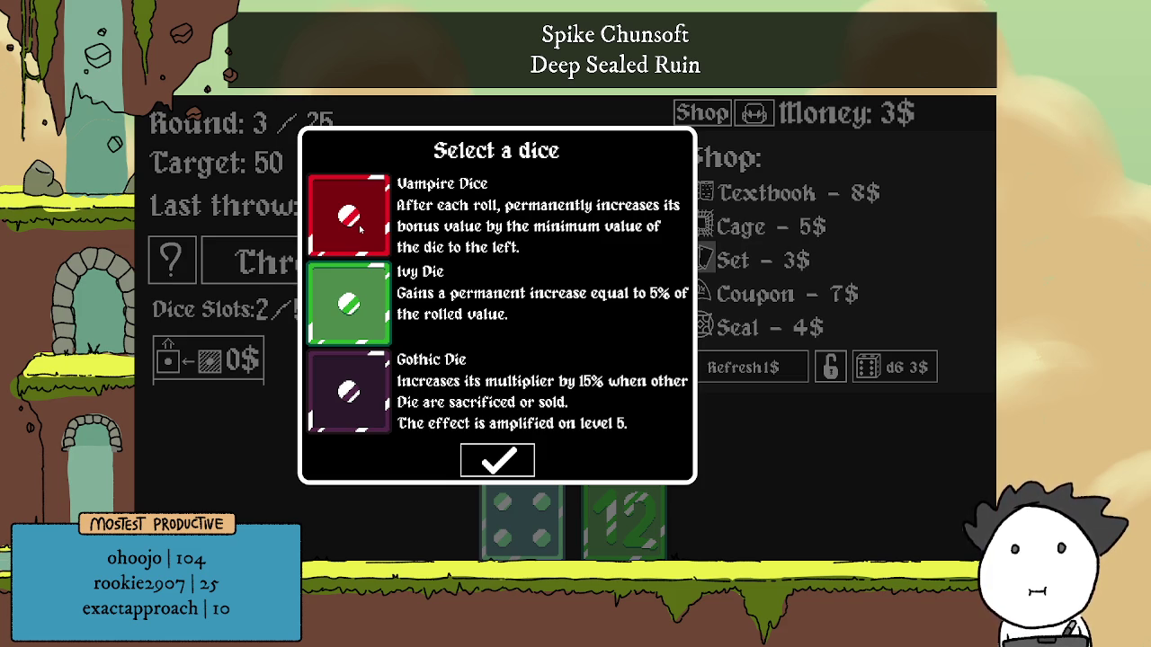
pyautogui.click(368, 227)
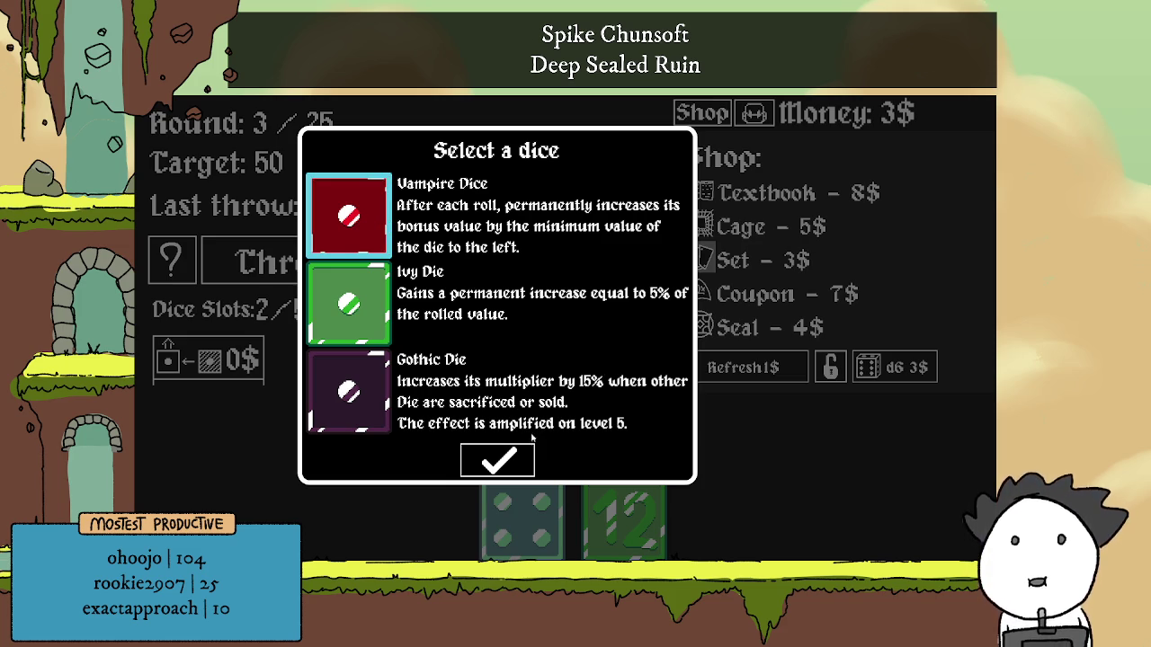
pyautogui.click(512, 464)
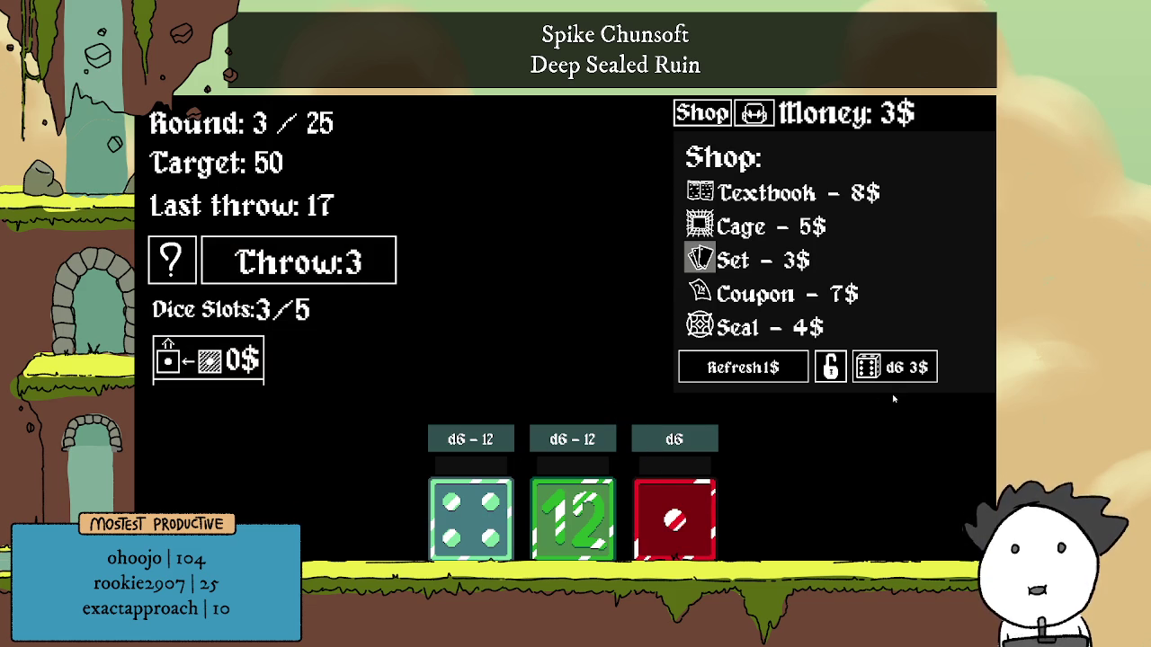
# Buy a common d6, merge it into the red Vampire die for d6–12, and throw twice.
pyautogui.click(865, 367)
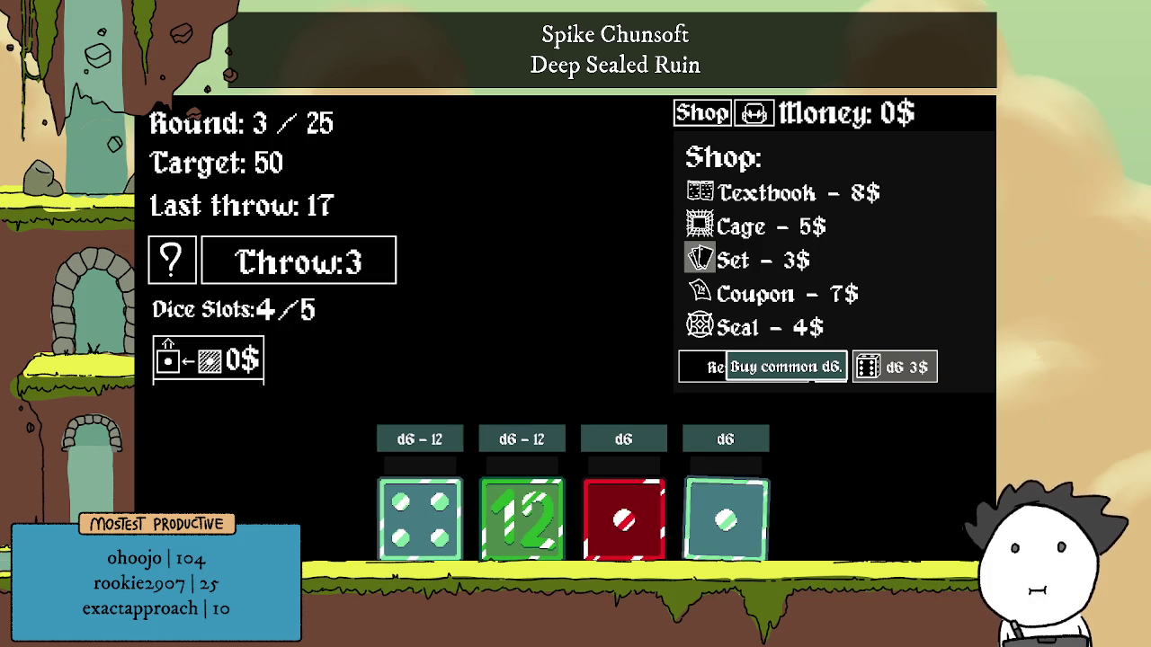
pyautogui.click(207, 360)
pyautogui.click(623, 504)
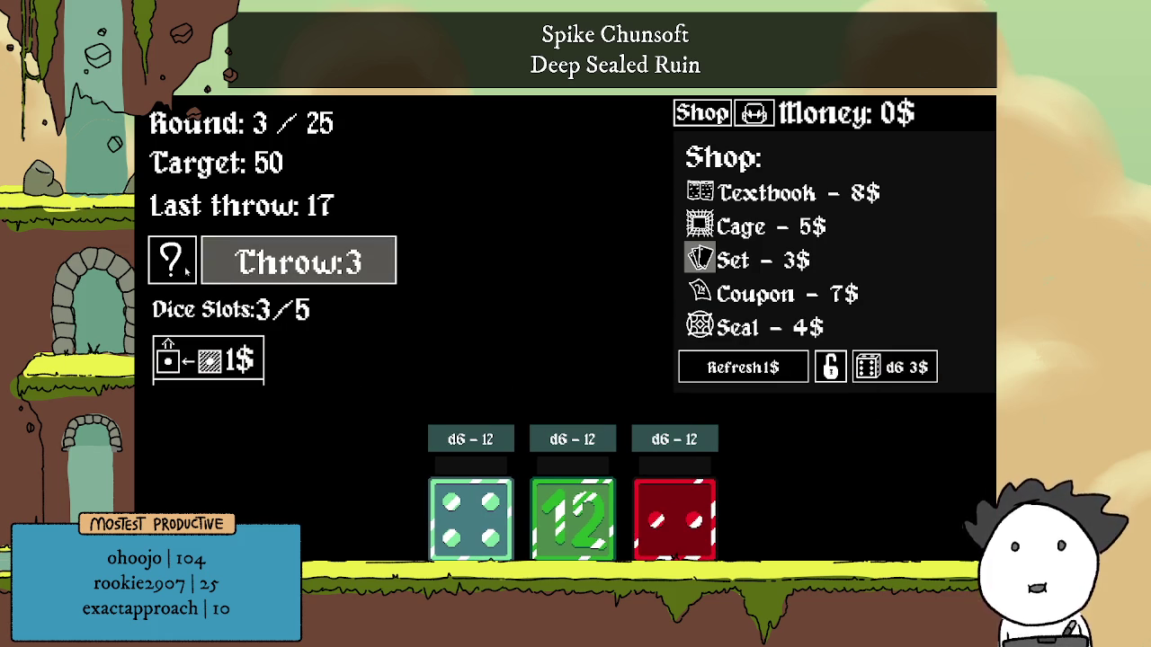
pyautogui.click(251, 262)
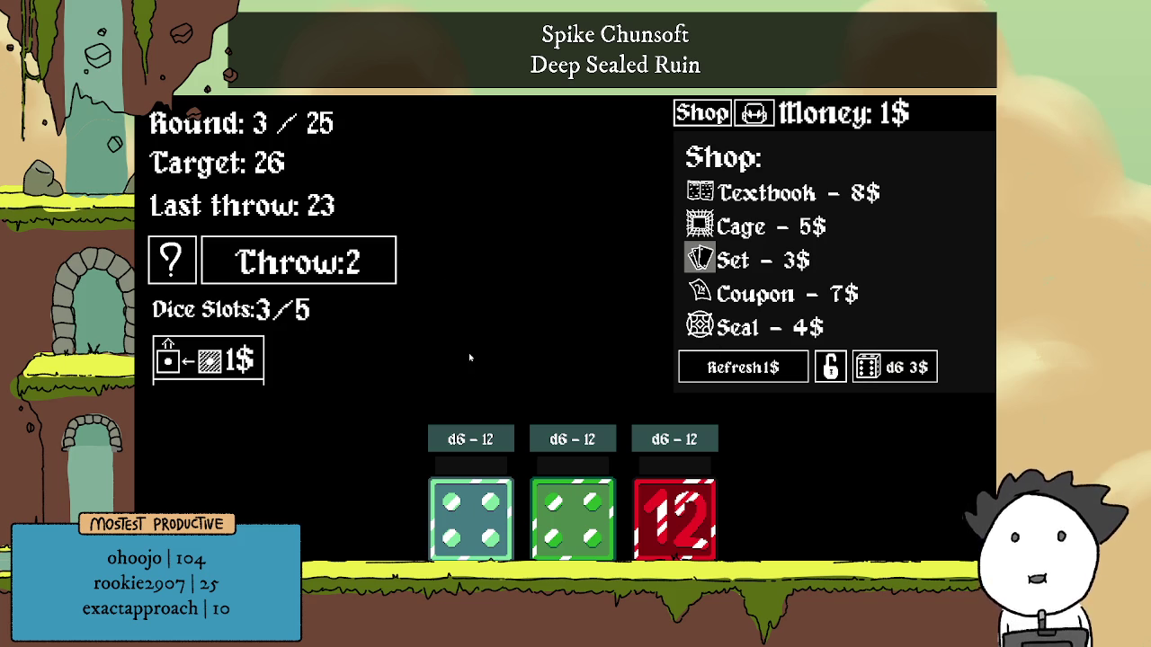
pyautogui.click(347, 272)
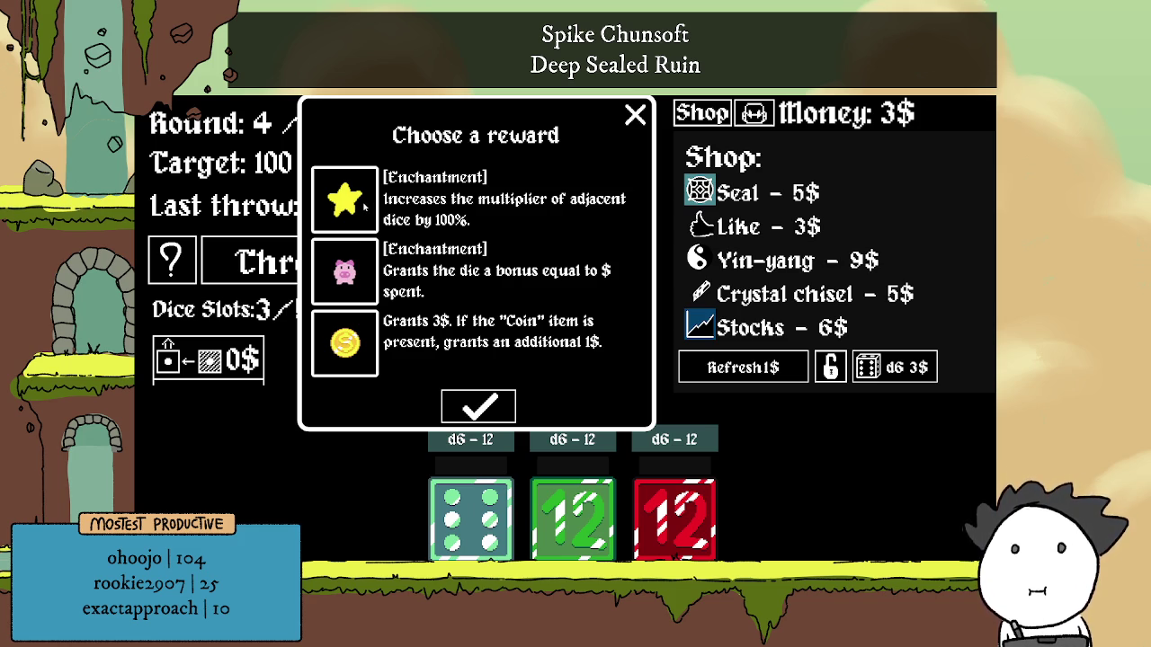
# Take the star enchantment reward and apply it to the middle green Ivy Die.
pyautogui.click(364, 208)
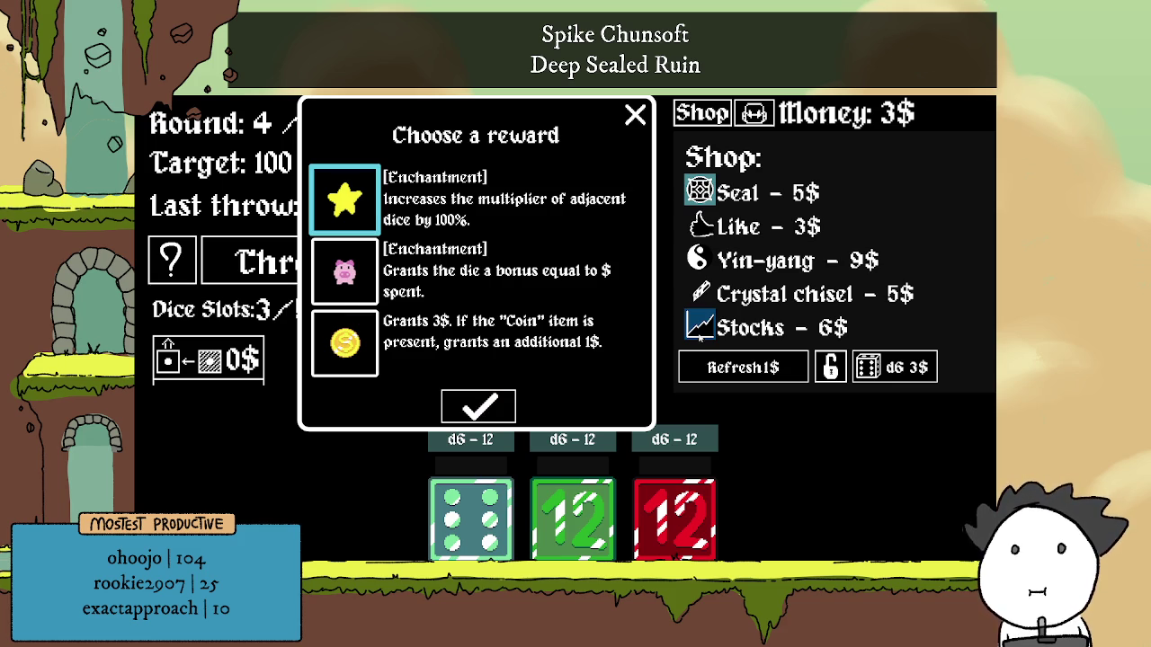
pyautogui.moveTo(699, 331)
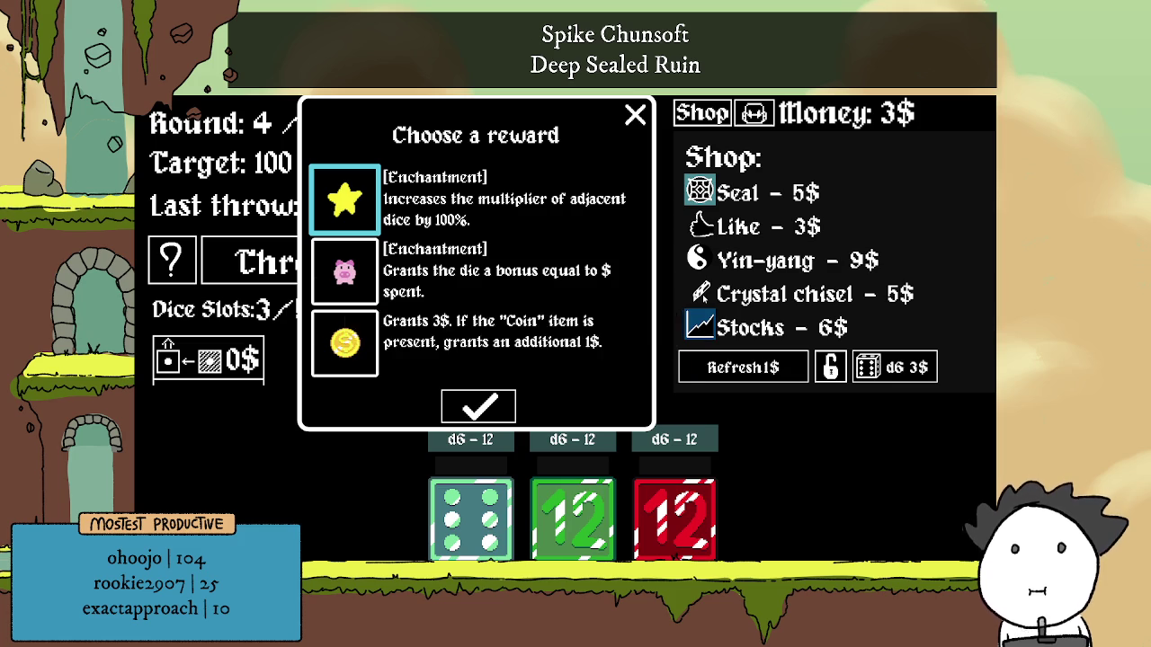
pyautogui.moveTo(700, 297)
pyautogui.click(500, 401)
pyautogui.click(579, 544)
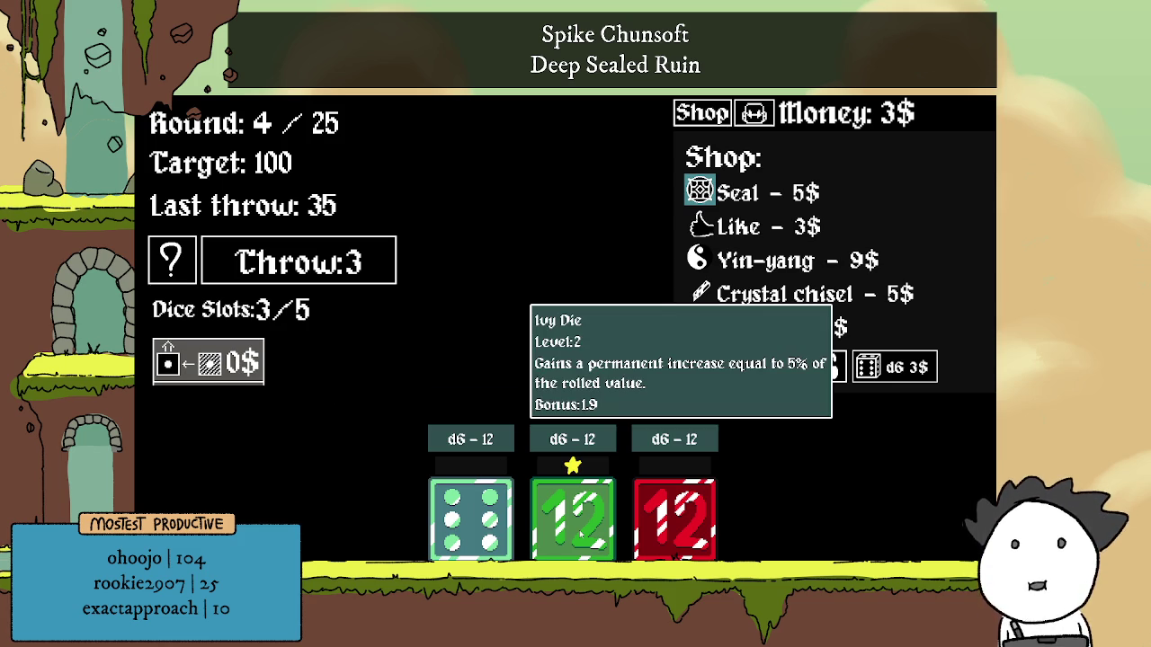
# Inspect the star-enchanted green die and read the shop item descriptions.
pyautogui.click(573, 517)
pyautogui.moveTo(500, 530)
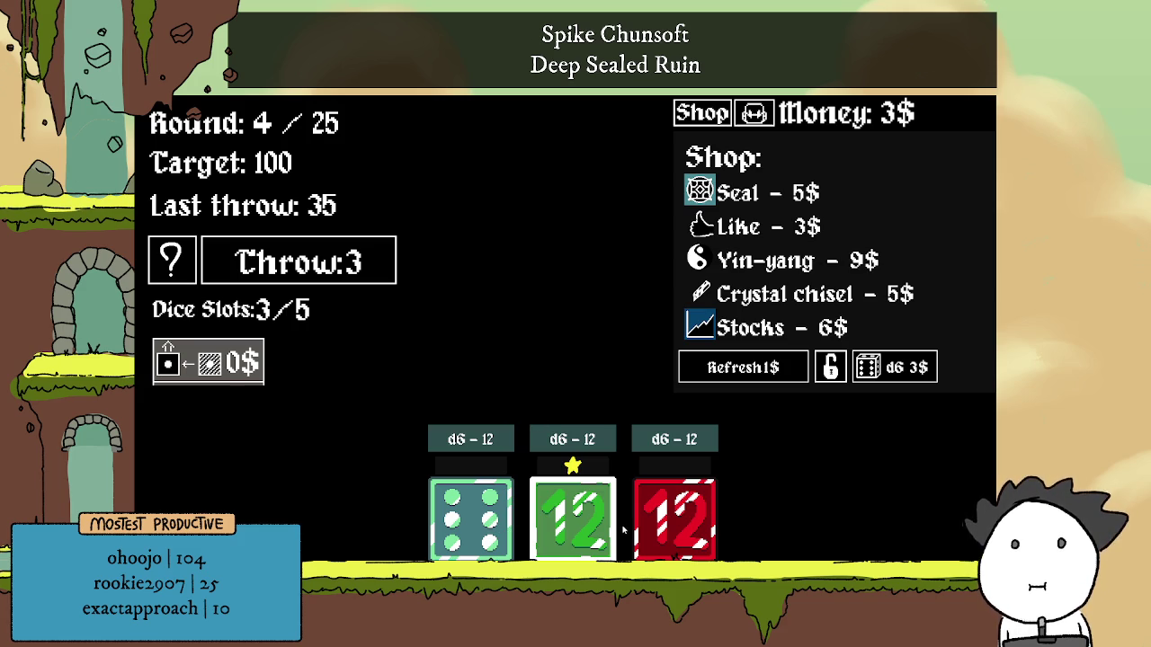
pyautogui.click(377, 422)
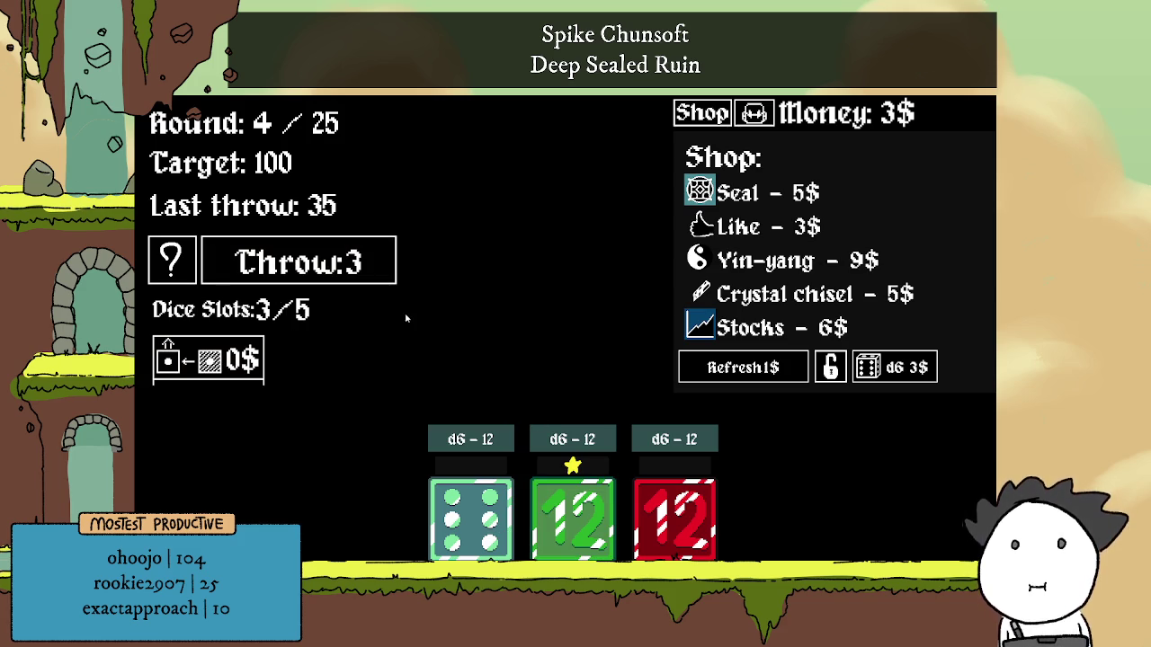
pyautogui.moveTo(700, 191)
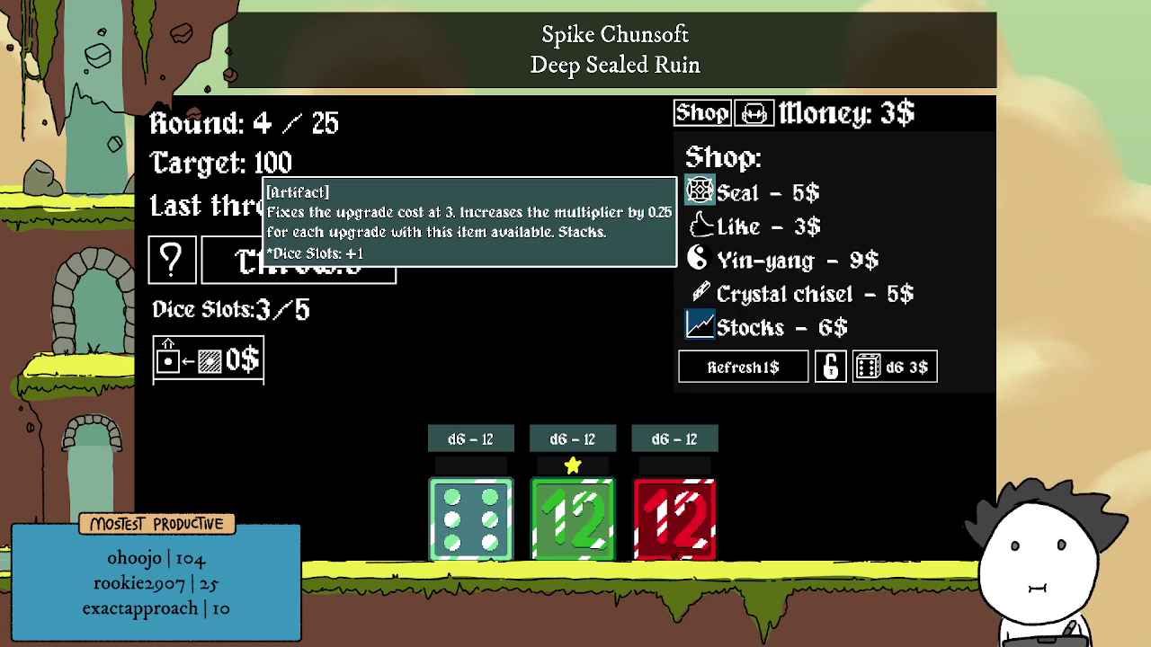
pyautogui.moveTo(702, 227)
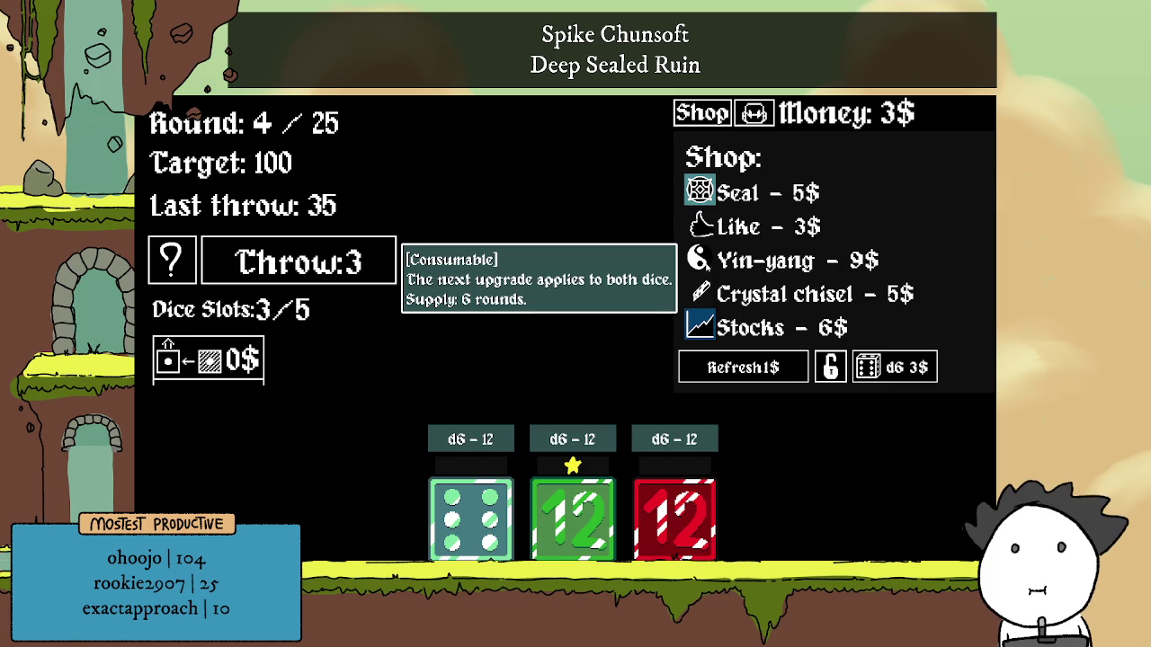
pyautogui.moveTo(709, 294)
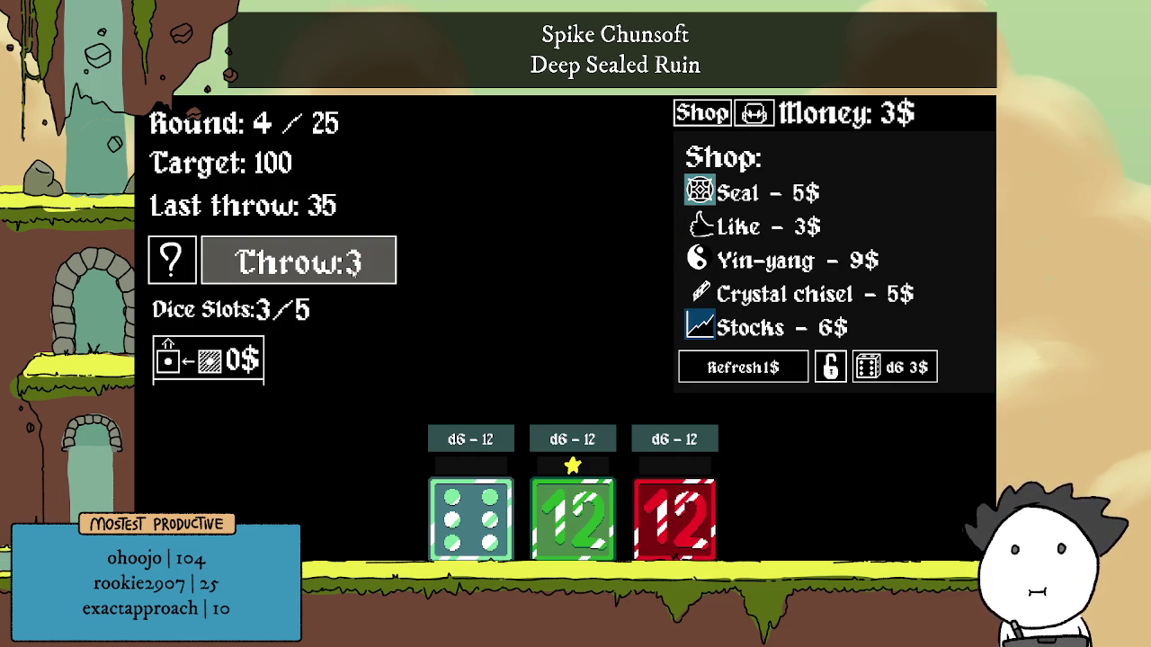
# Throw three times (scoring 50, then 44) to finish round 4.
pyautogui.click(356, 272)
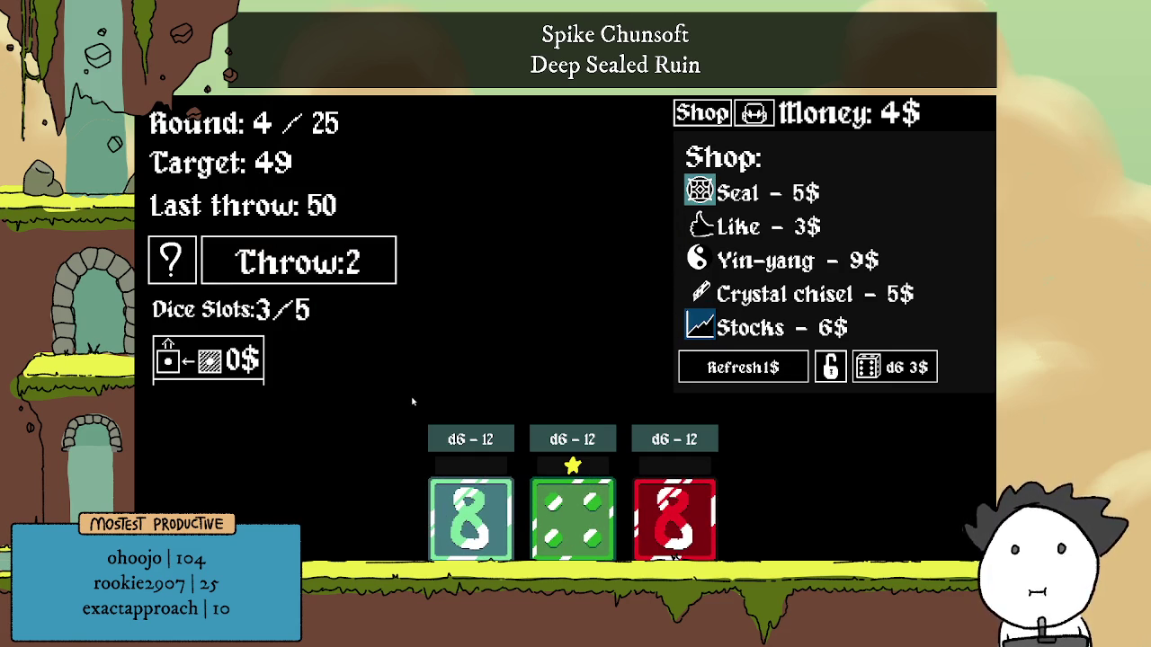
pyautogui.click(364, 270)
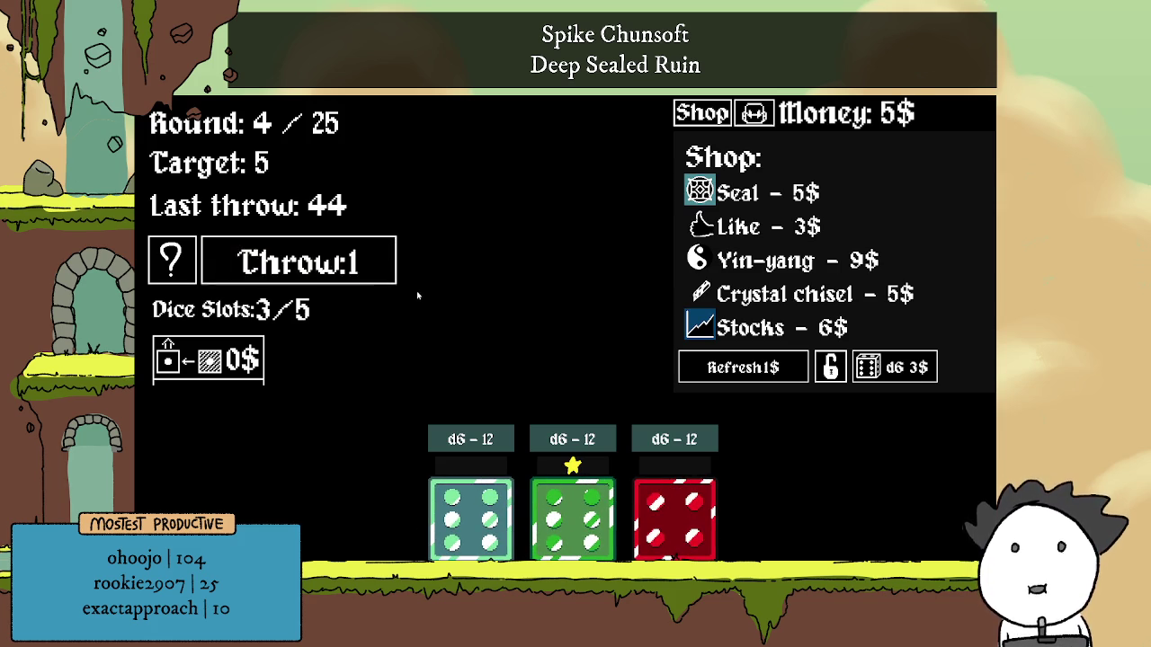
pyautogui.click(361, 278)
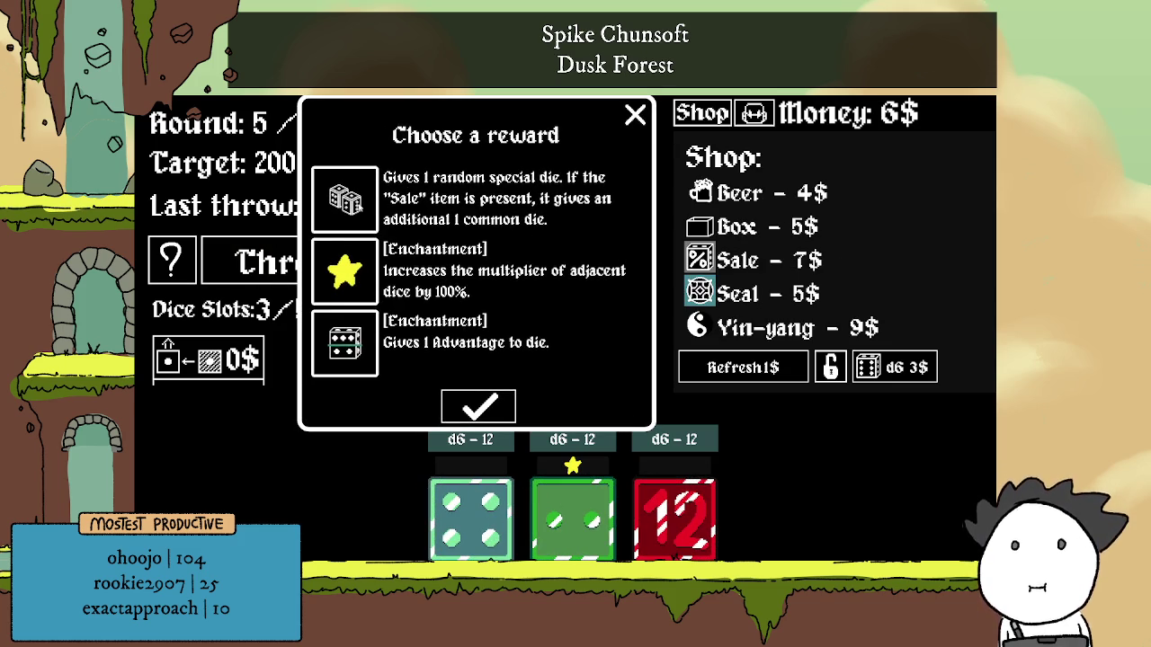
# Accept the random special die reward and add an Ivy Die as the fourth die.
pyautogui.click(365, 208)
pyautogui.click(482, 409)
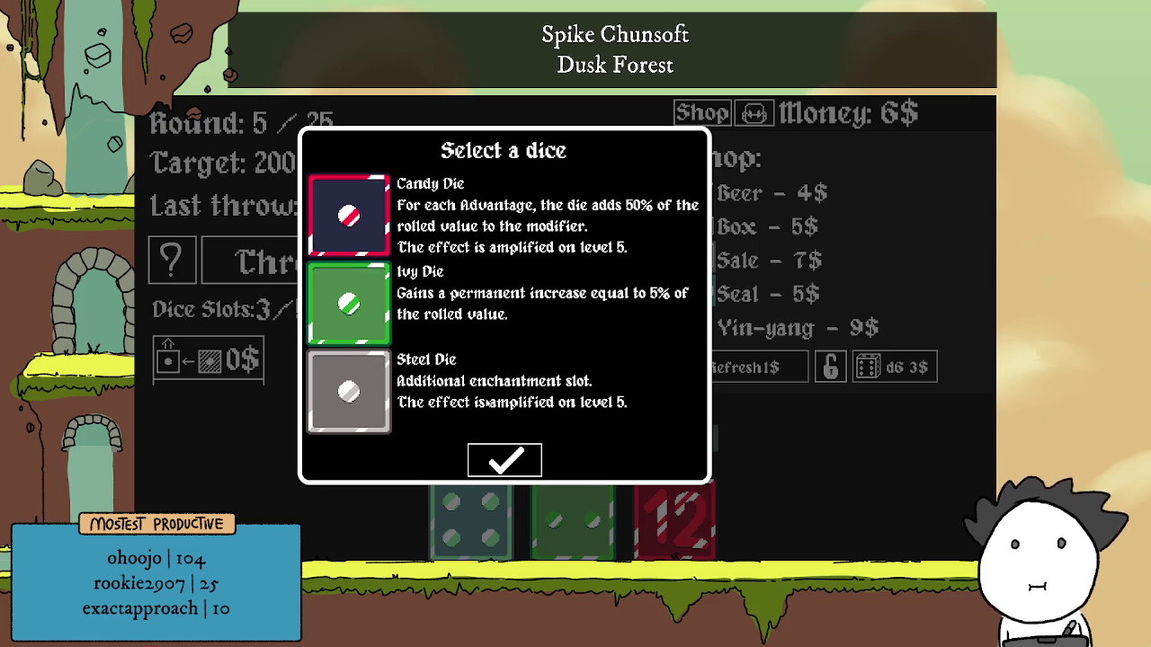
pyautogui.click(360, 310)
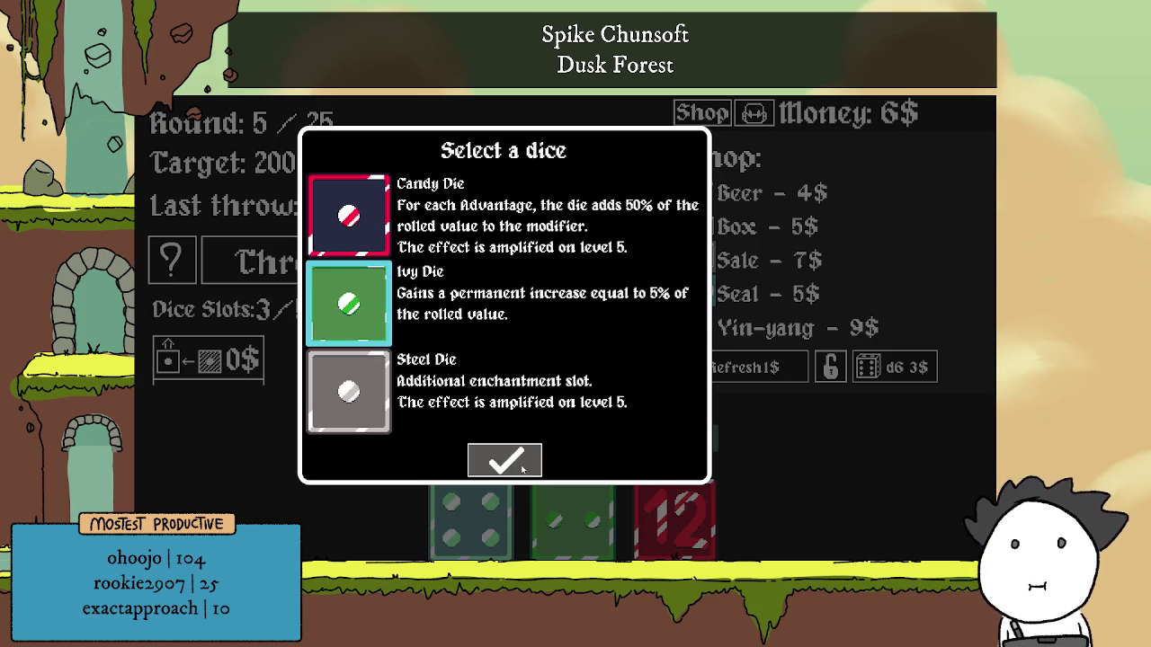
pyautogui.click(522, 467)
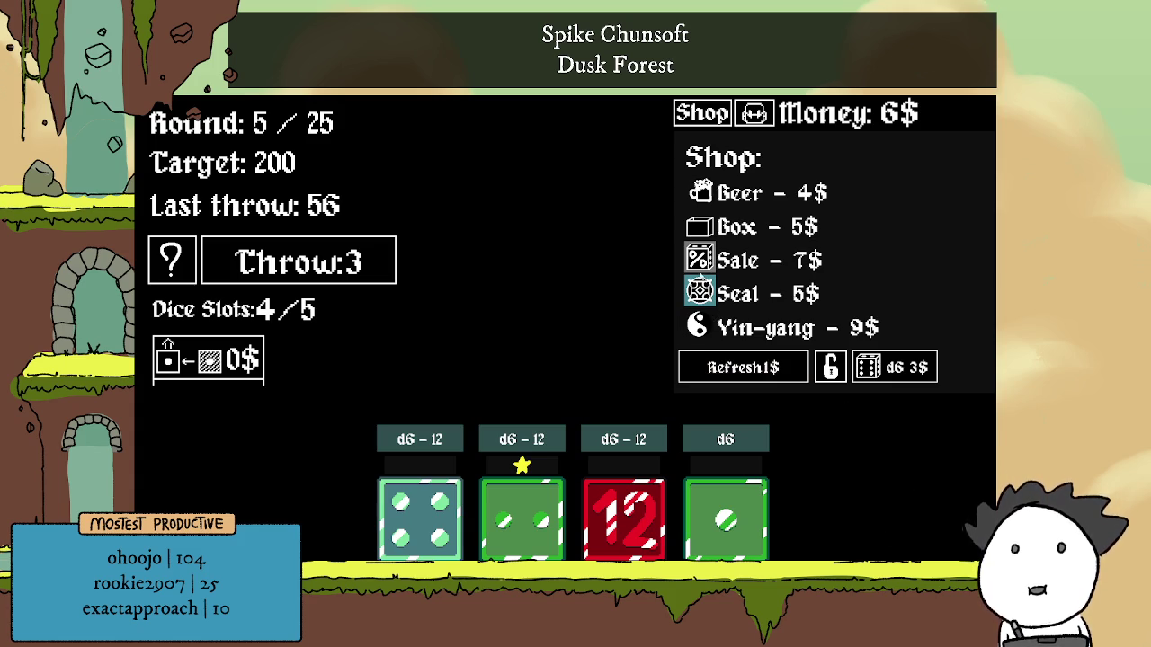
# Throw once for 85, then buy the Sale artifact for 7$, leaving 0$.
pyautogui.moveTo(706, 261)
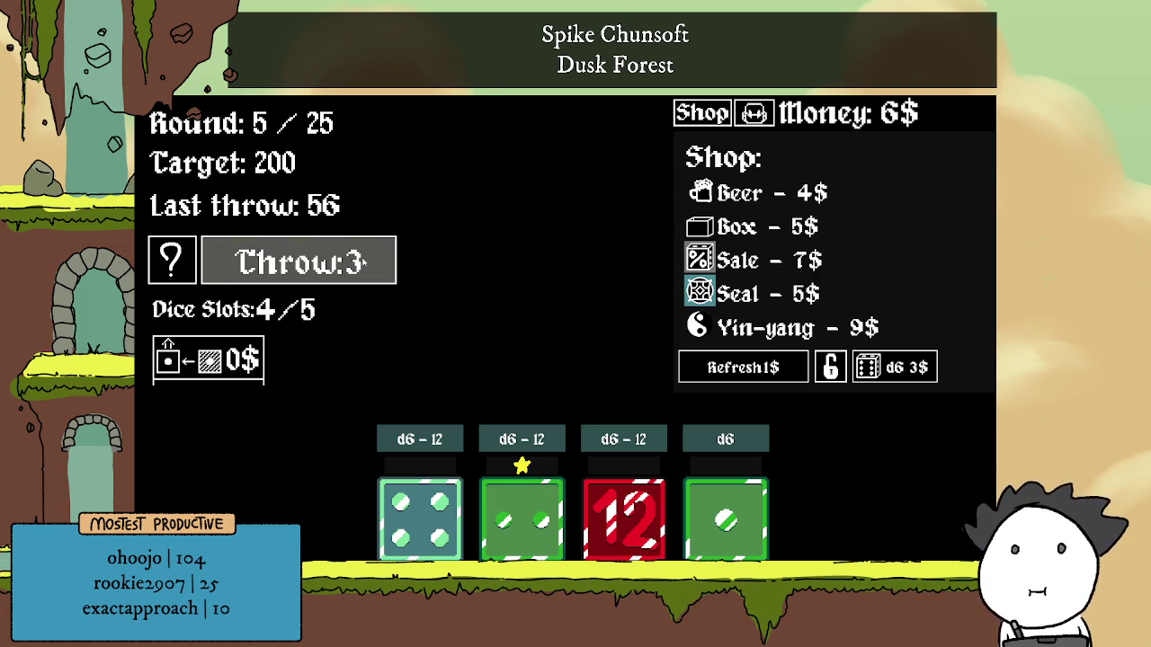
pyautogui.click(366, 262)
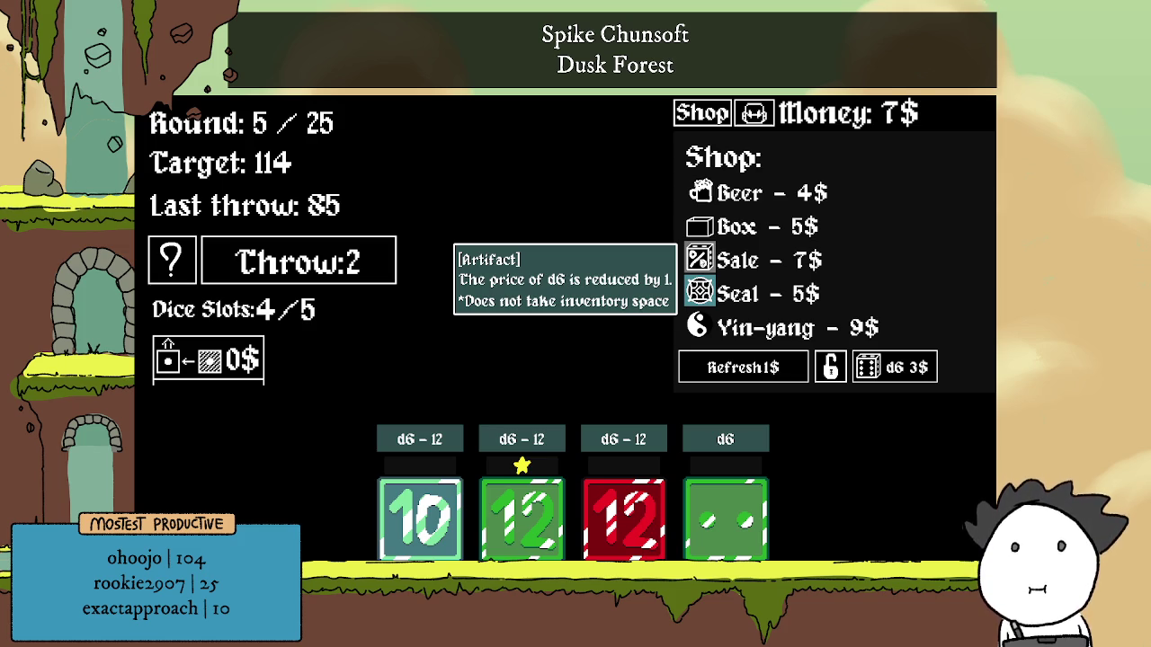
pyautogui.click(700, 260)
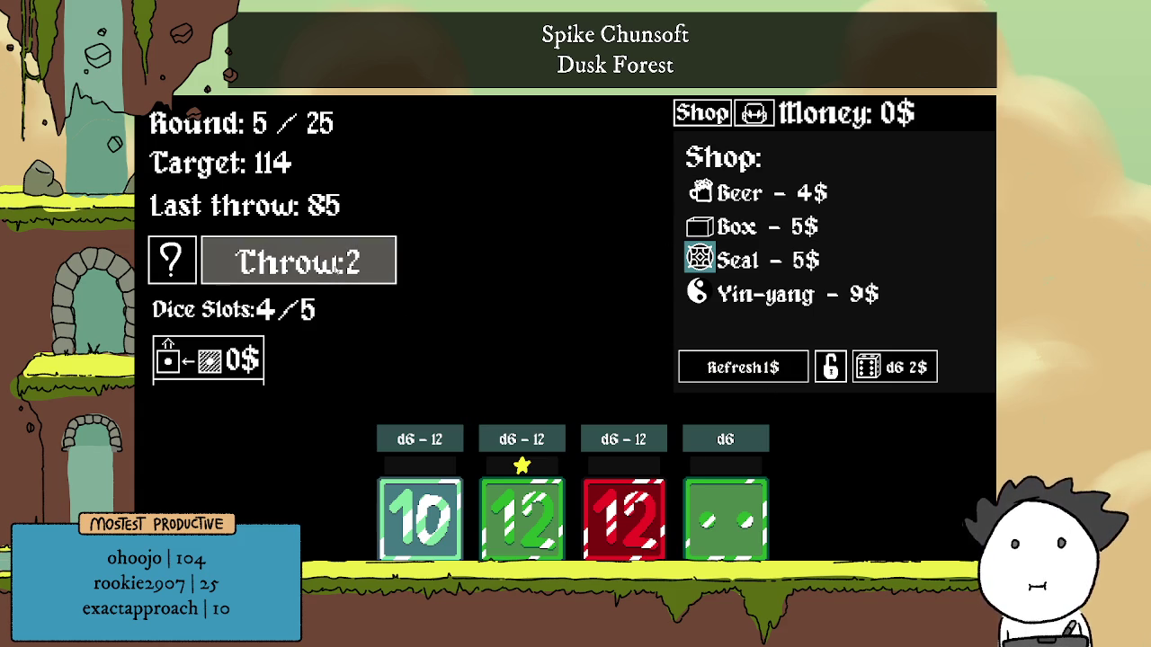
pyautogui.moveTo(633, 519)
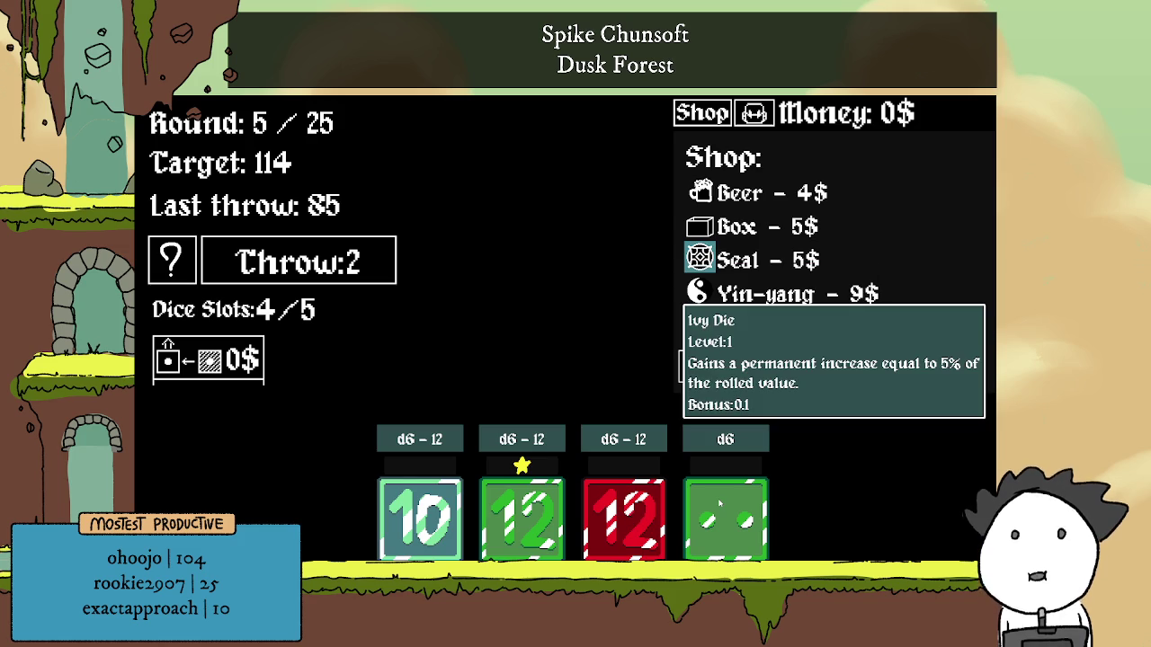
pyautogui.moveTo(613, 505)
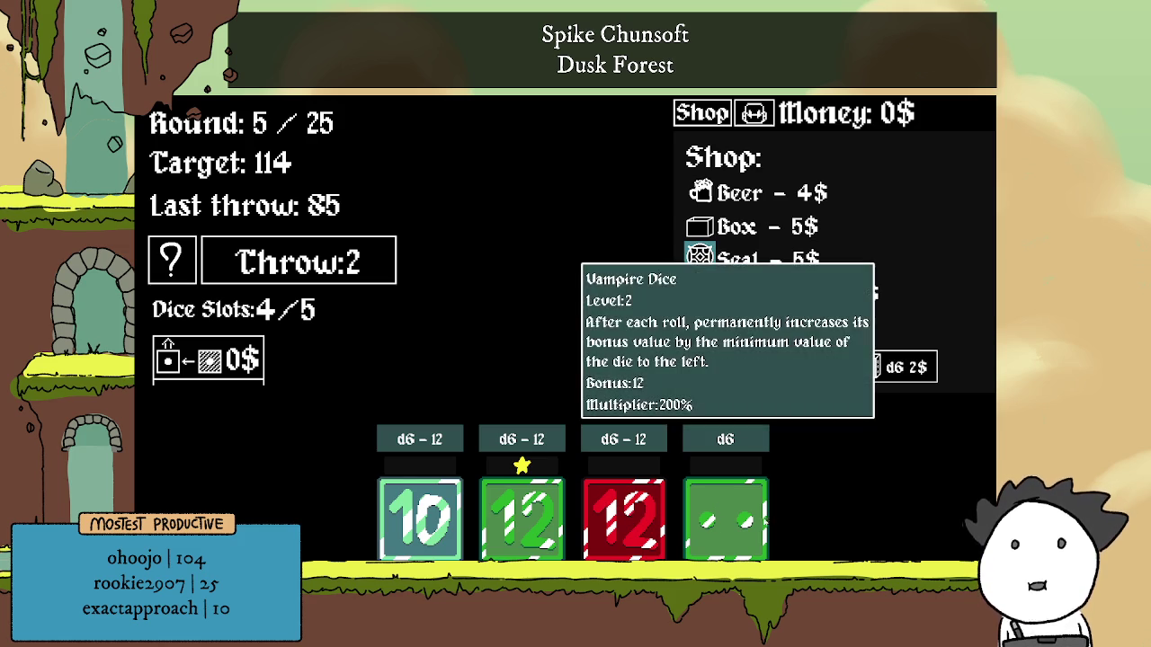